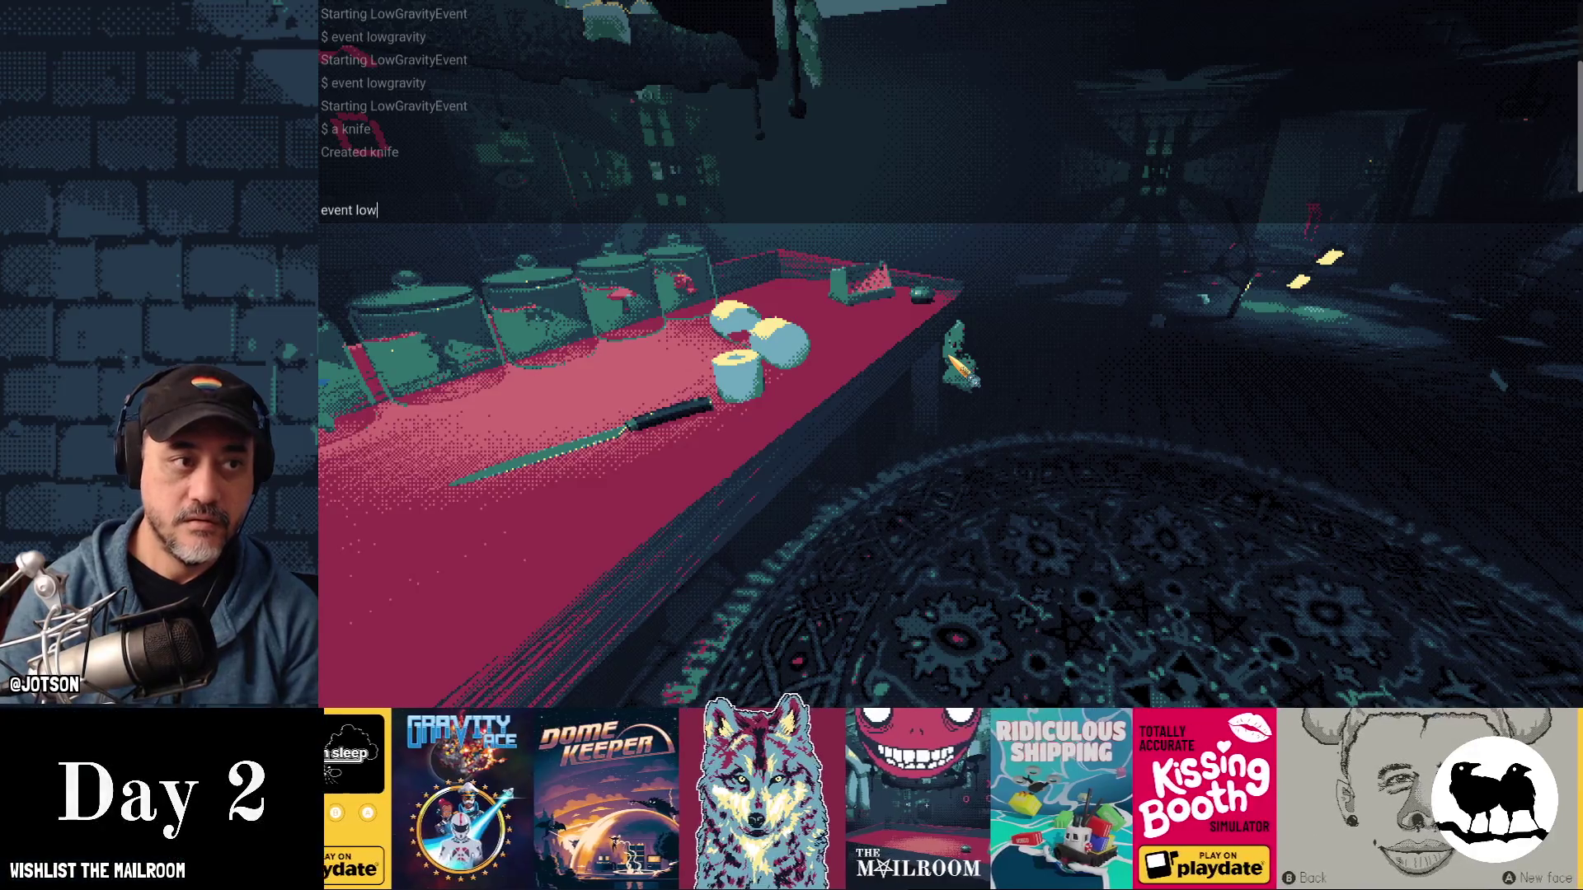
- Run the low-gravity event and walk through the dungeon watching objects float upward
{"action": "key", "text": "Return"}
{"action": "key", "text": "s"}
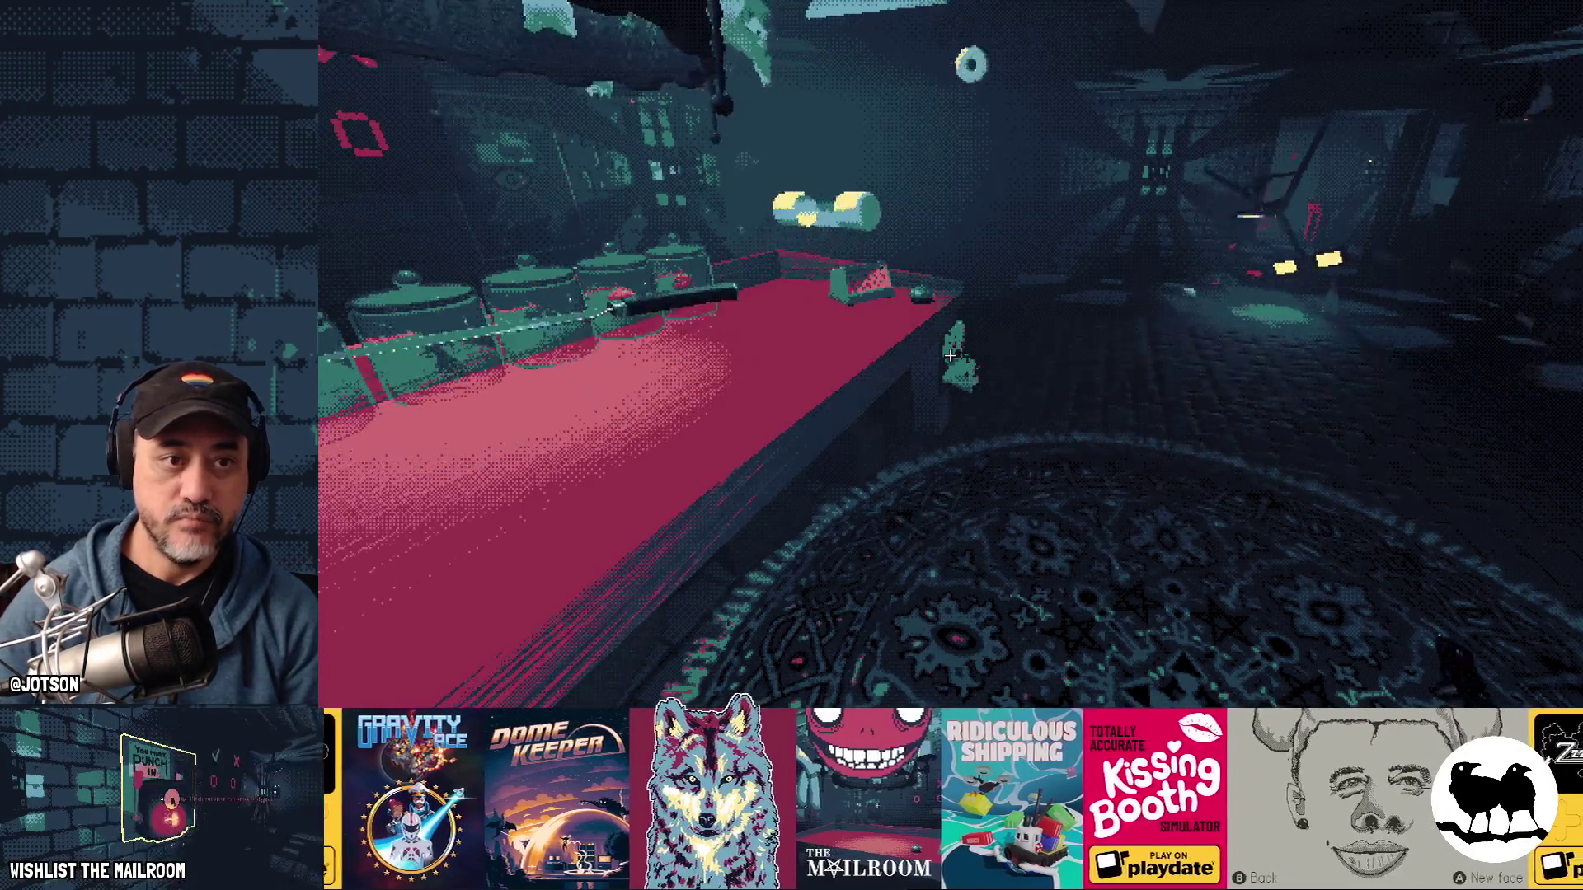
{"action": "key", "text": "s"}
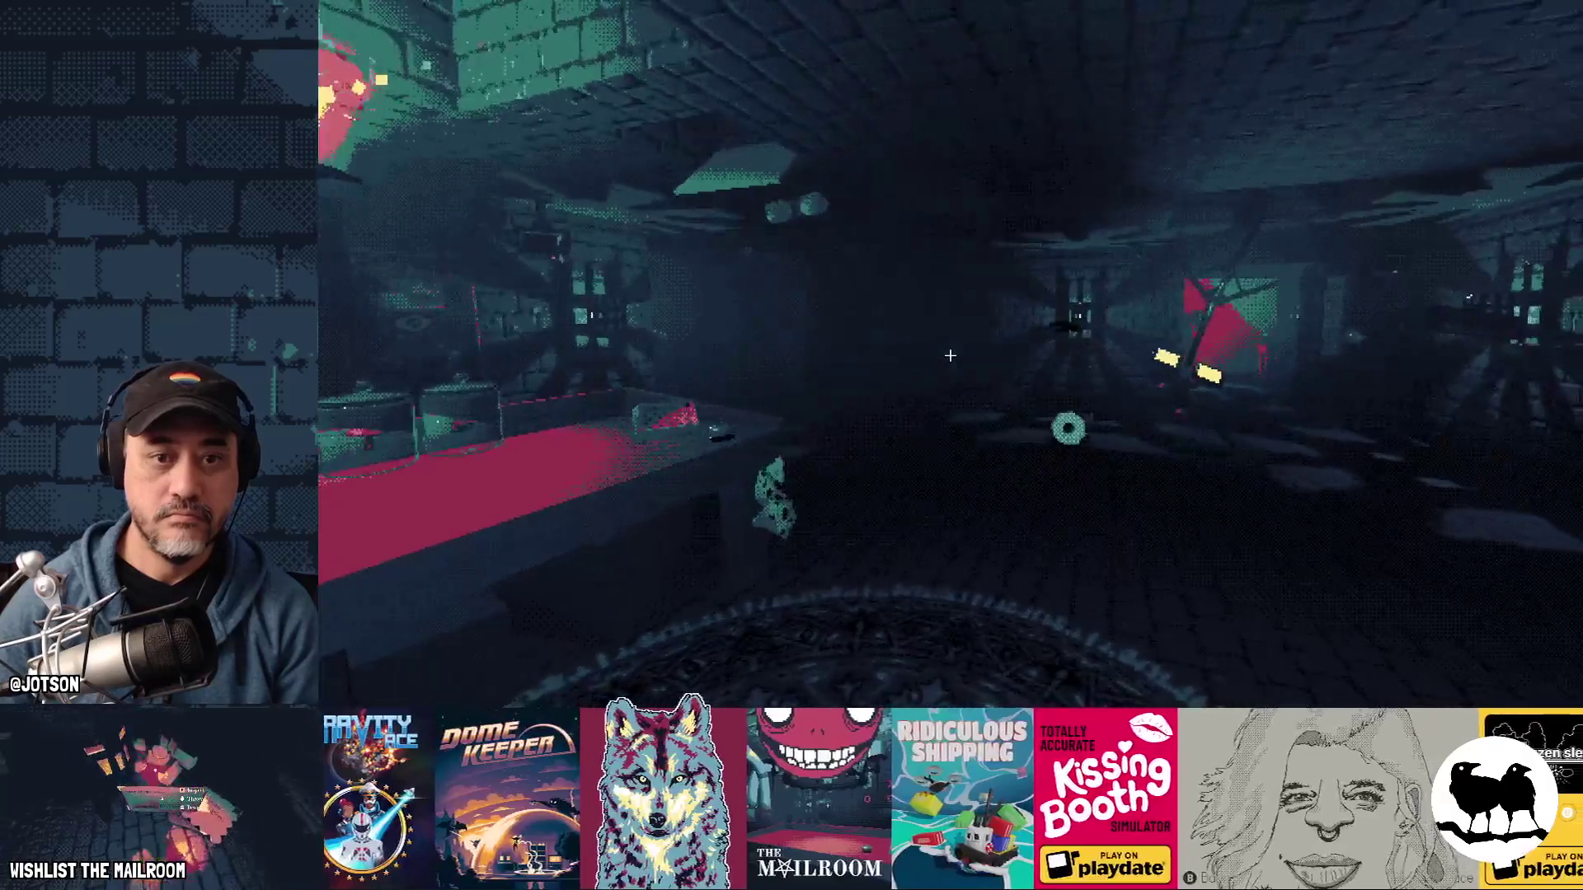
{"action": "key", "text": "w"}
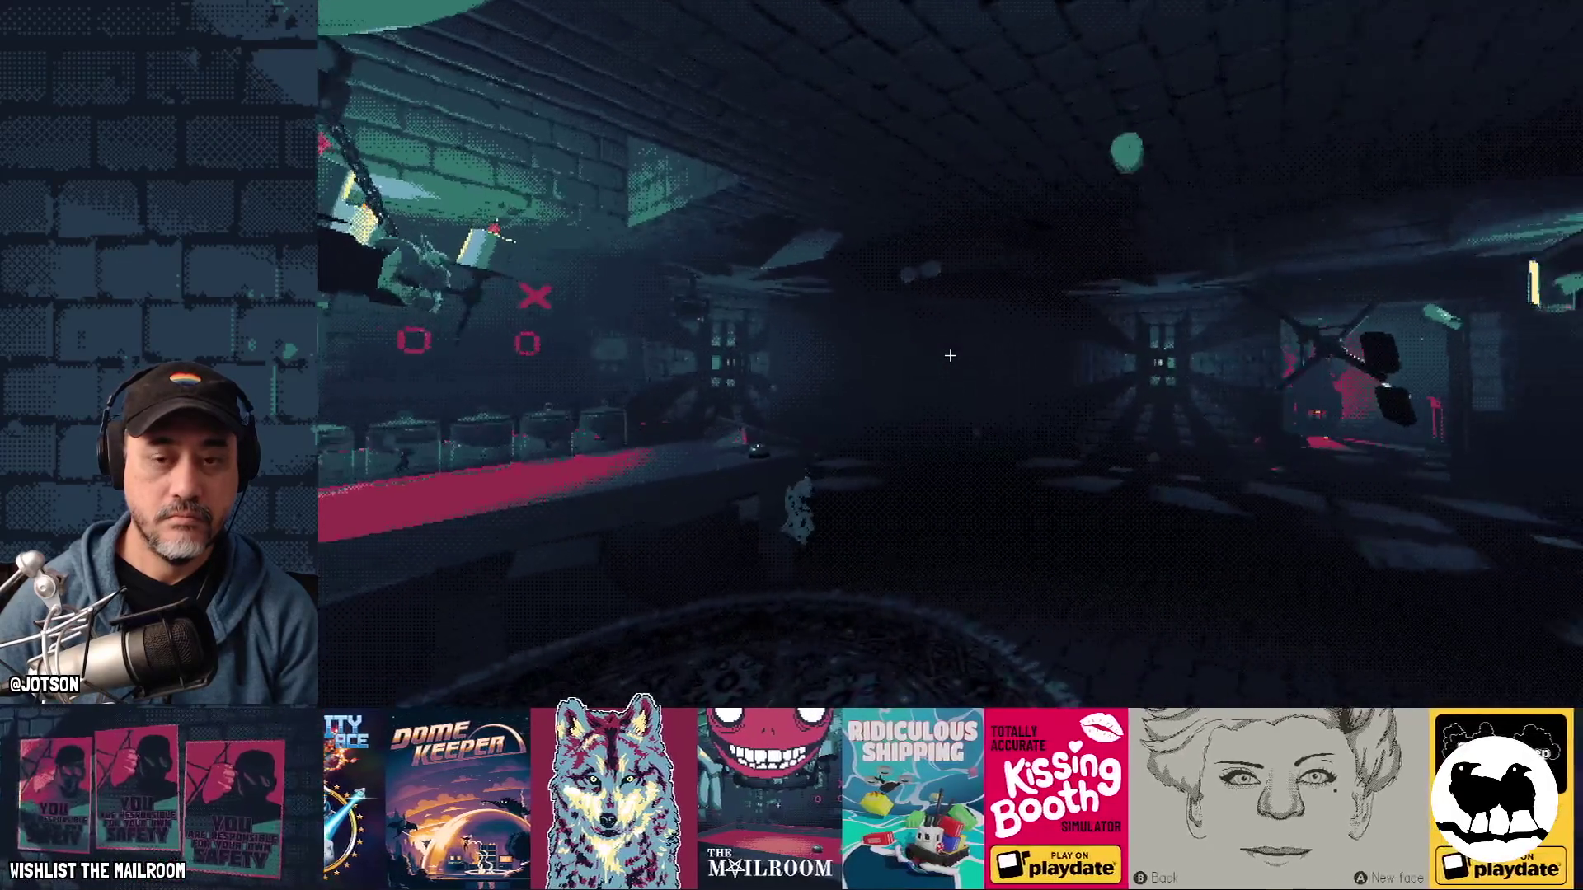
{"action": "key", "text": "w"}
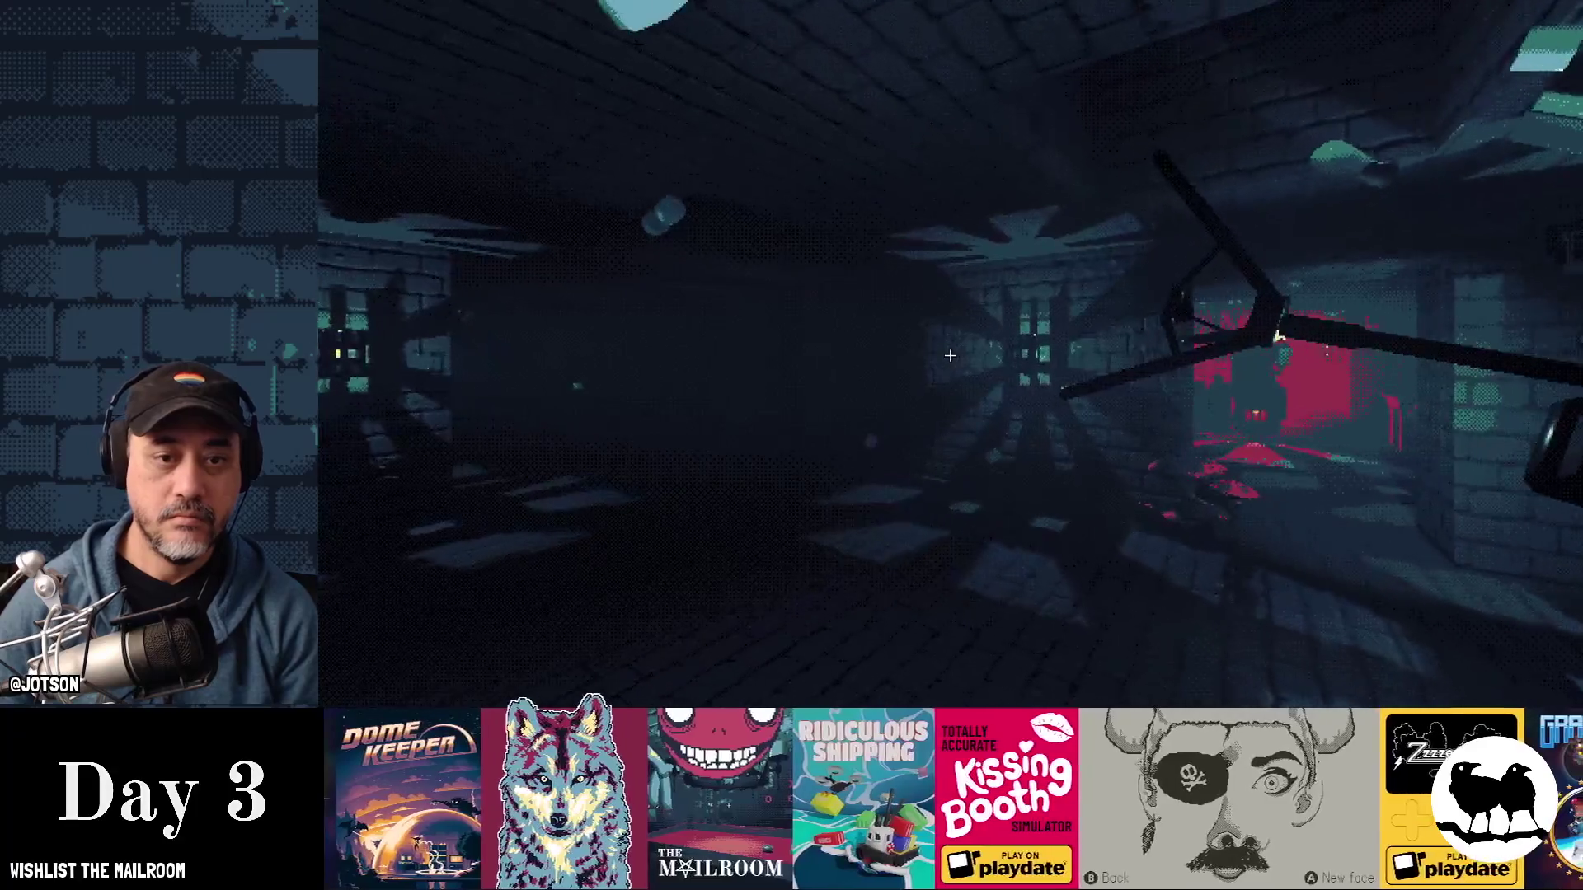
{"action": "key", "text": "w"}
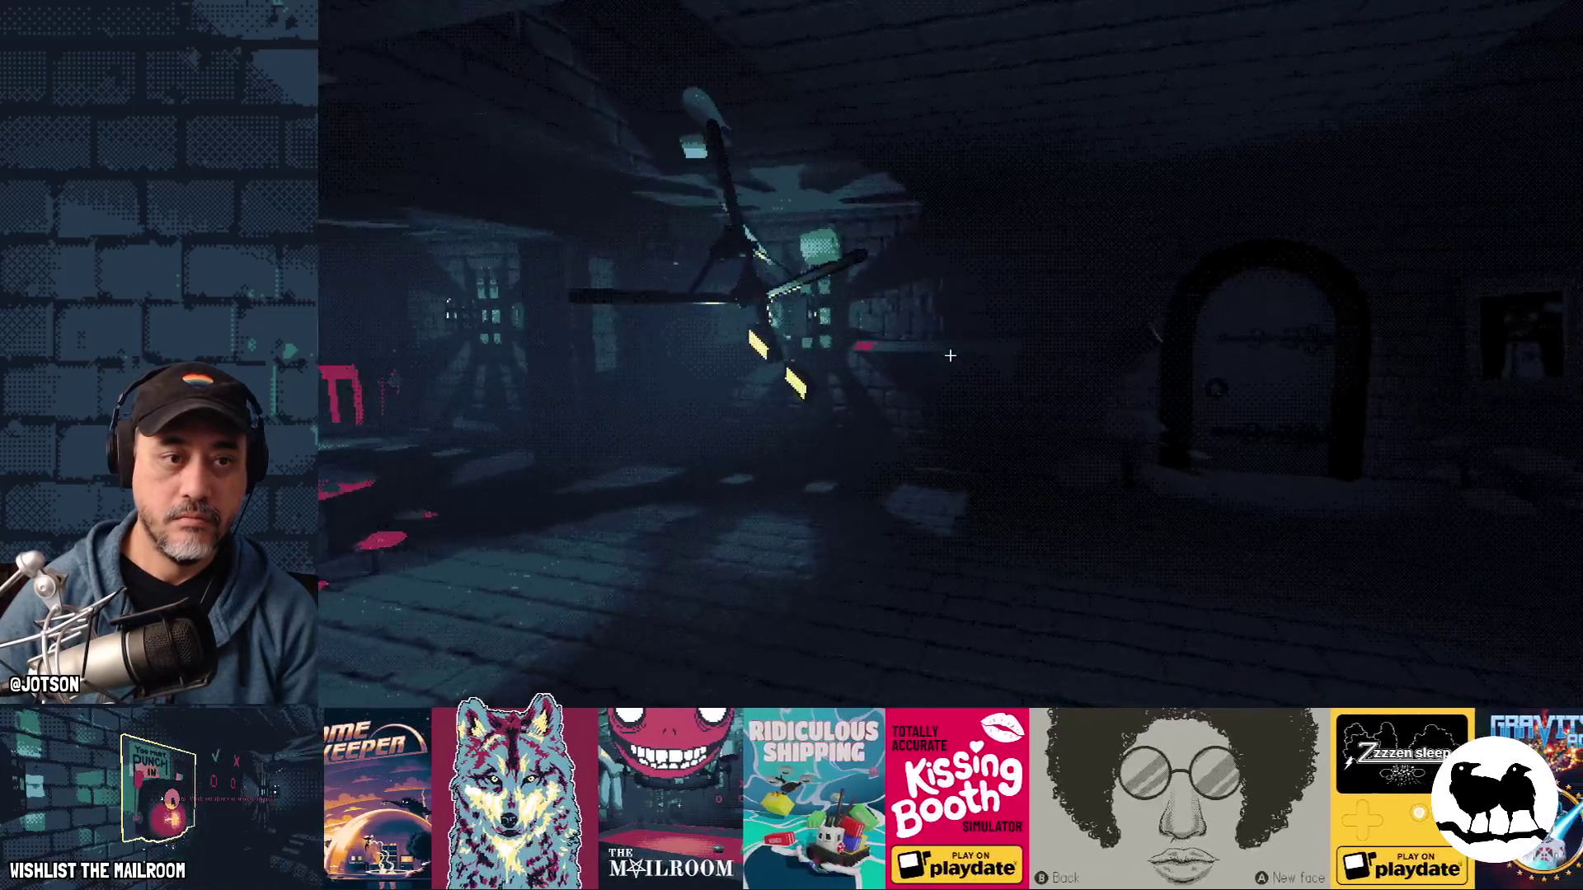
{"action": "key", "text": "w"}
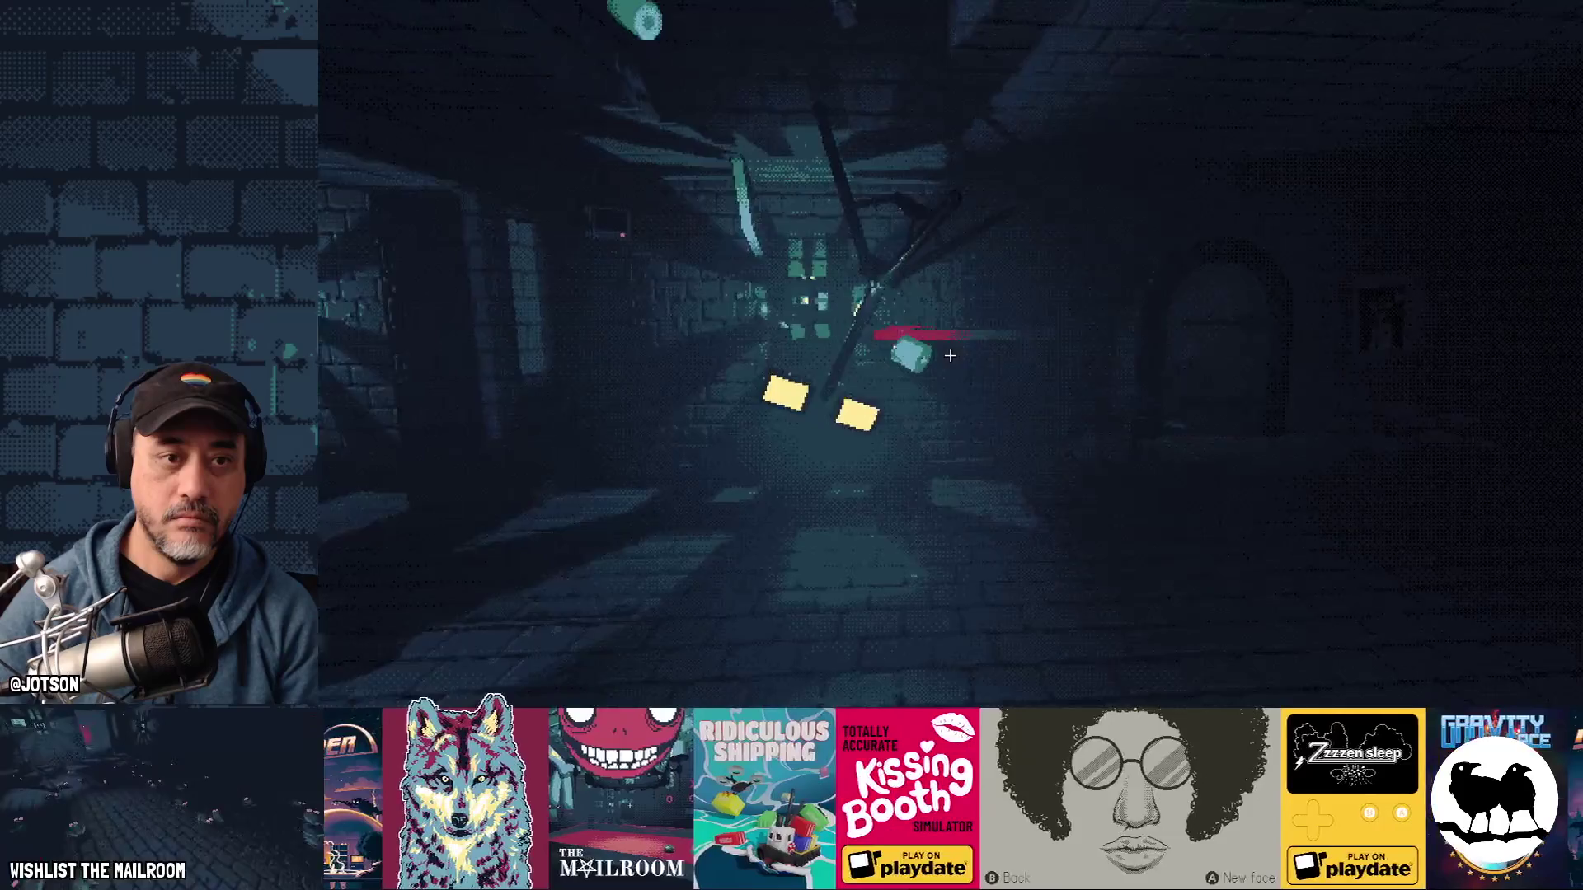
{"action": "key", "text": "w"}
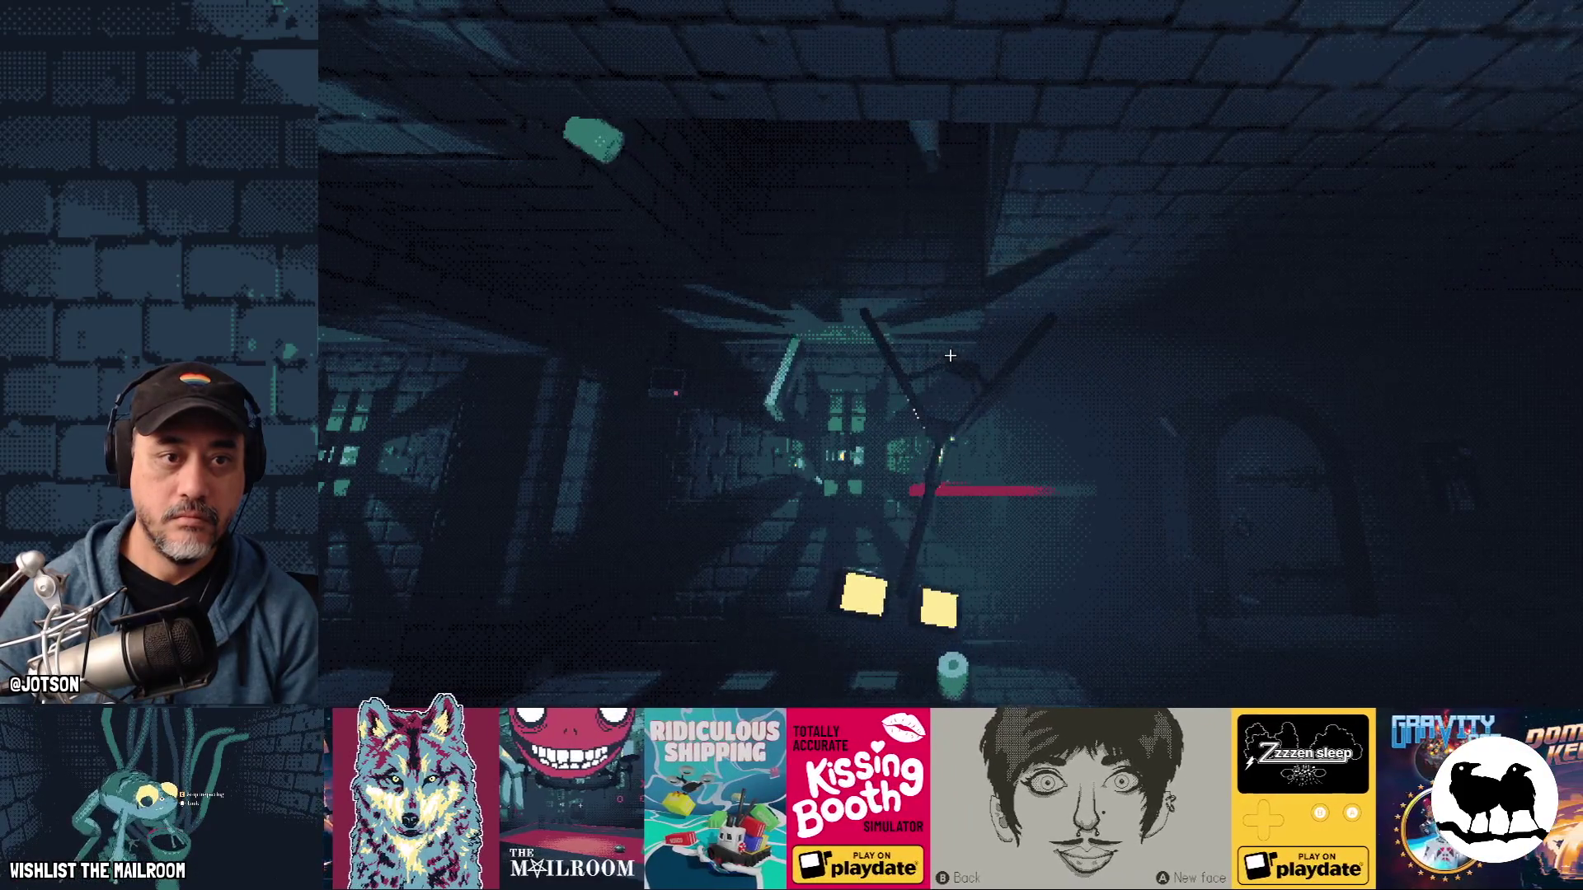
{"action": "key", "text": "w"}
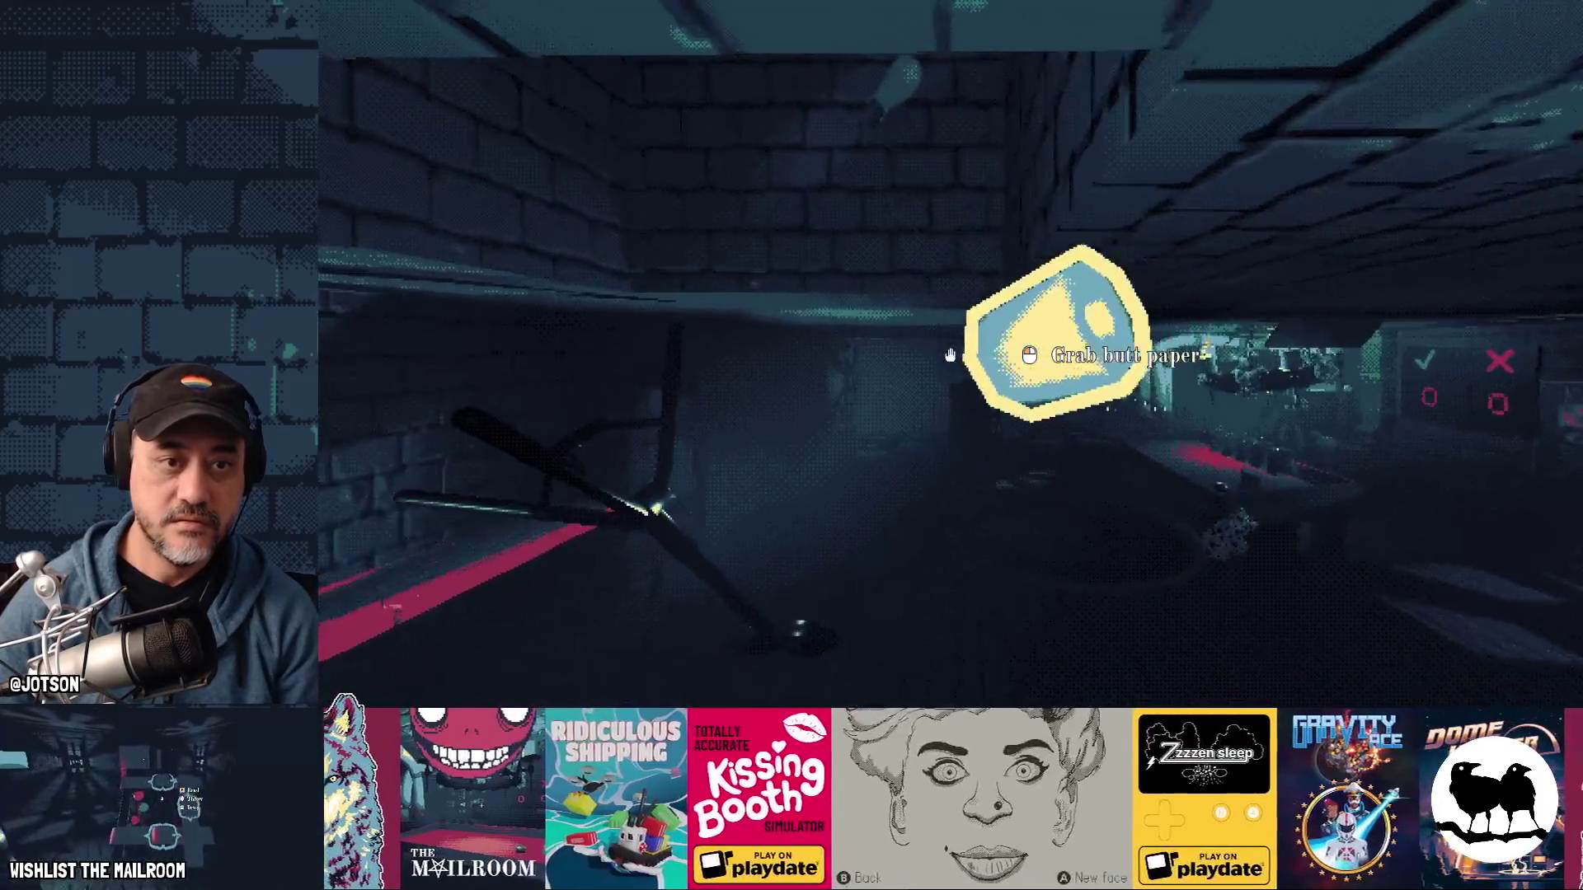
- Run 'event lowgravity' again from the console, then return to lowgravity.gd in the editor
{"action": "key", "text": "grave"}
{"action": "type", "text": "event lowgravity"}
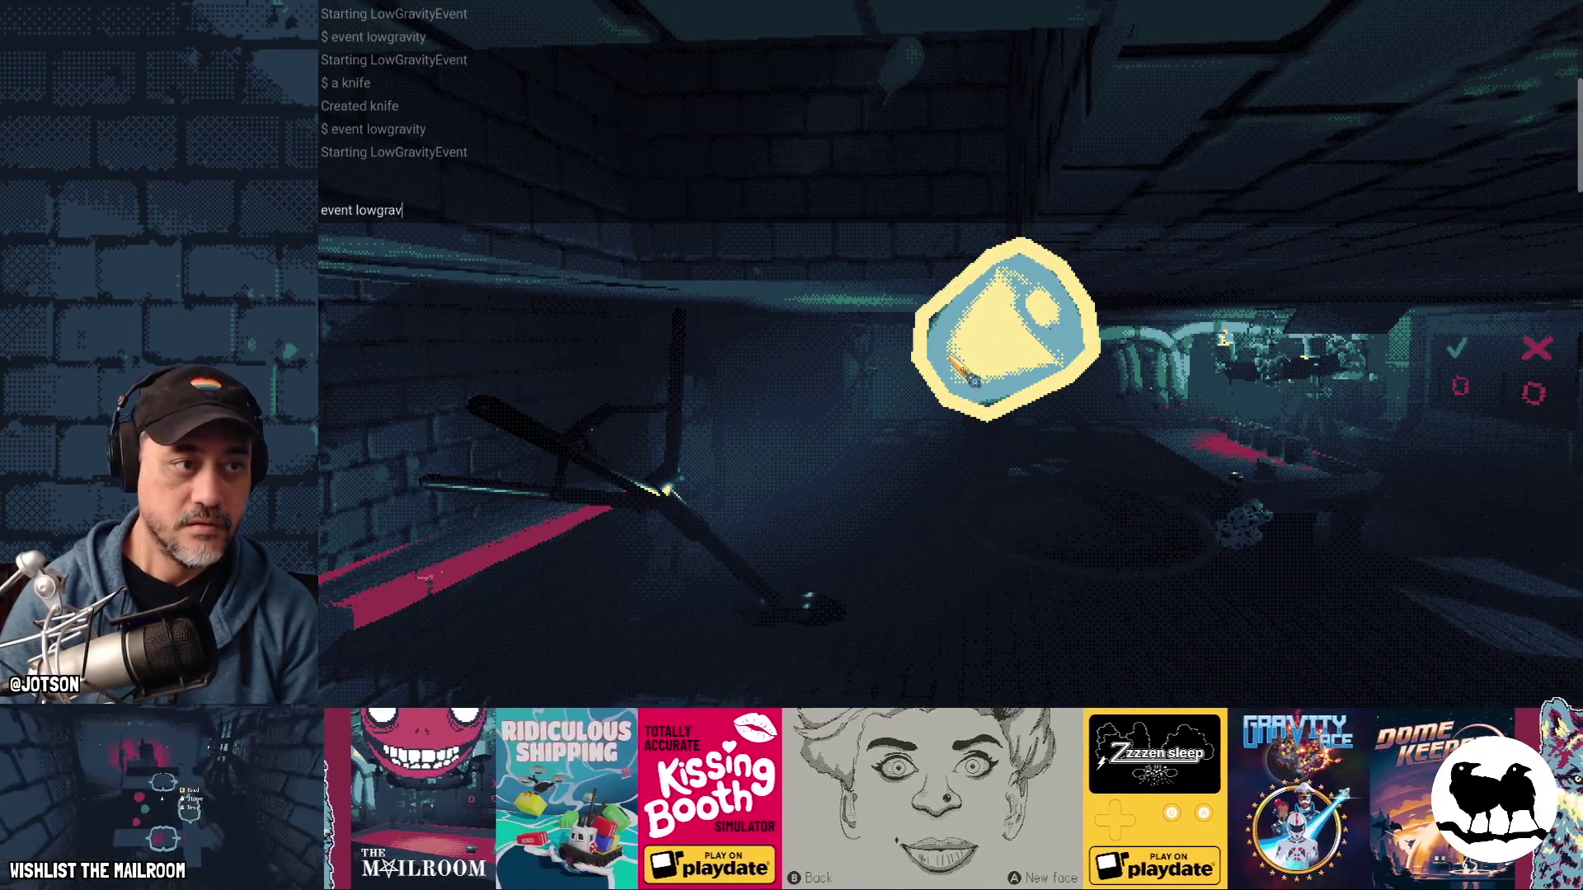
{"action": "key", "text": "Return"}
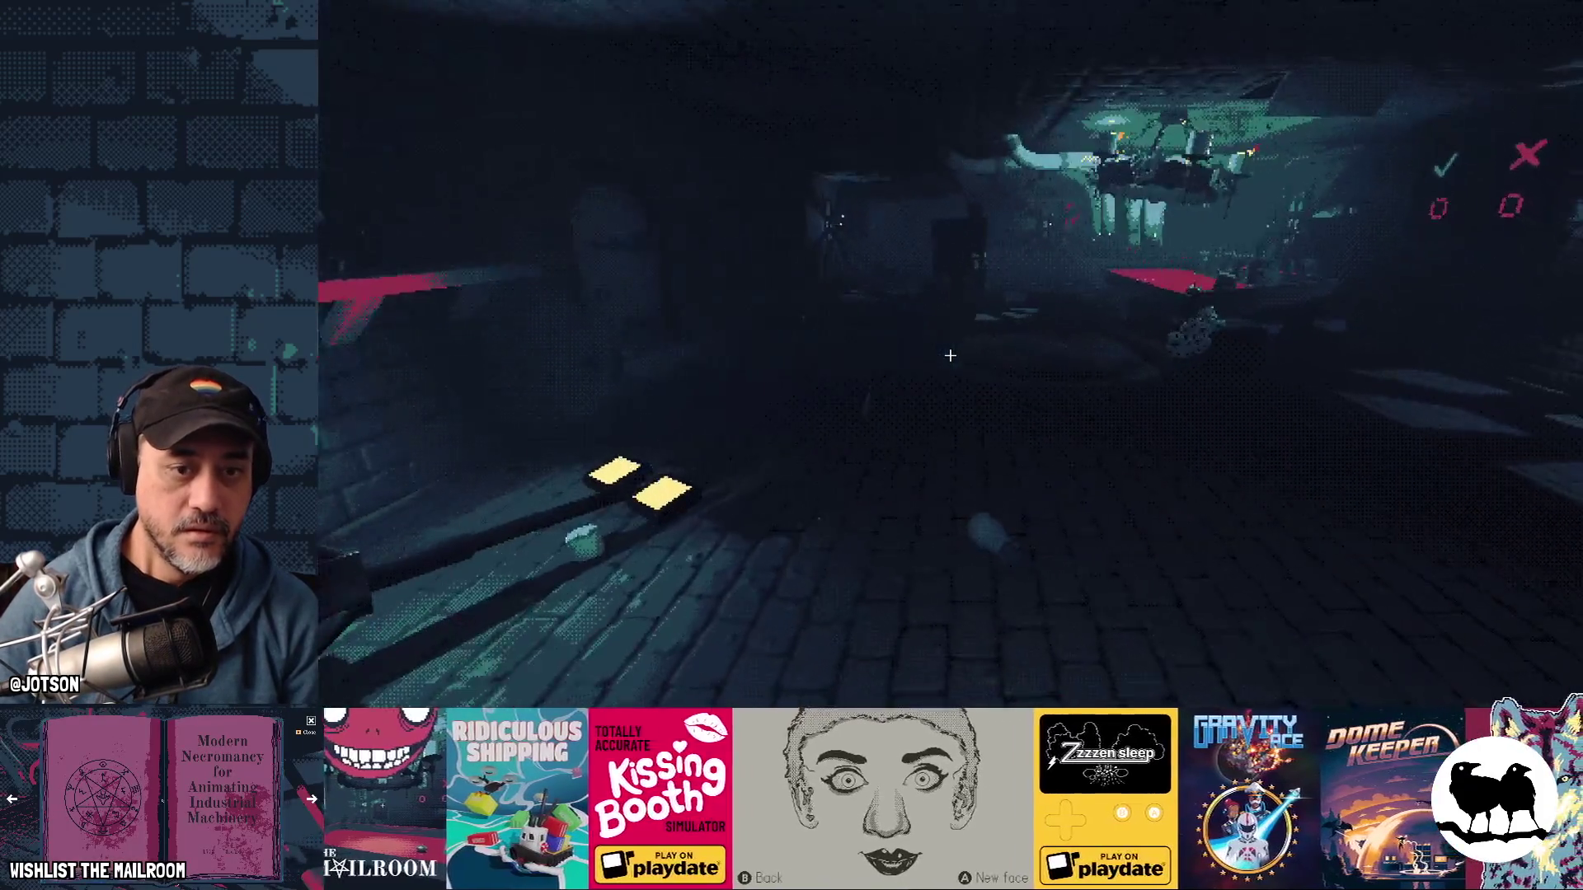
{"action": "key", "text": "alt+Tab"}
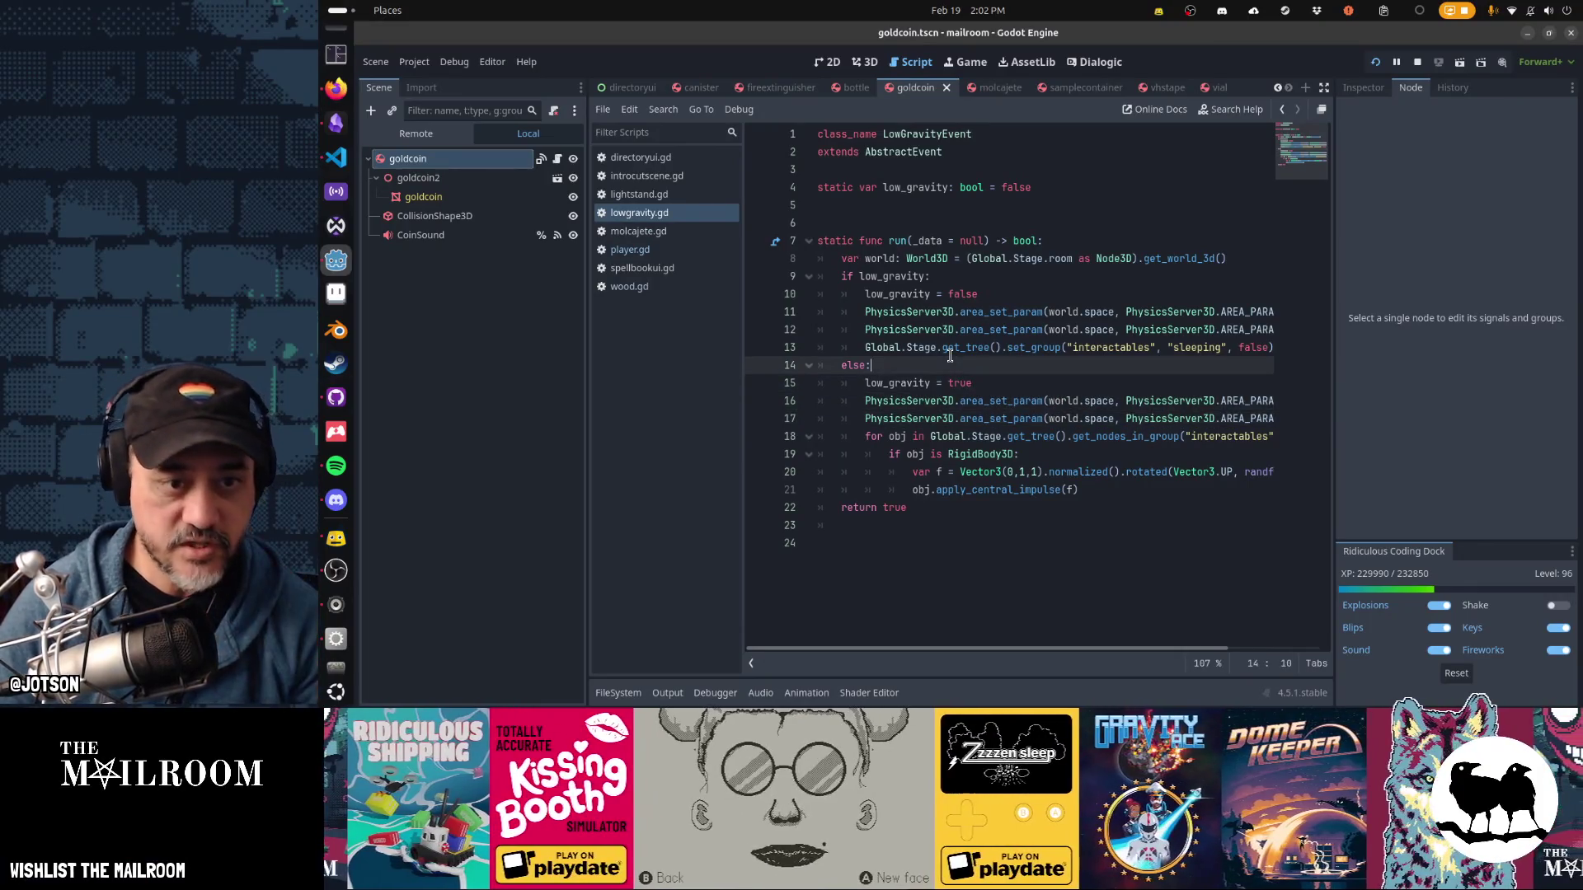
- Append '* 0.1 * obj.mass' to the line 20 impulse, save the script, and resume the game
{"action": "left_click", "coordinate": [950, 356]}
{"action": "key", "text": "Down"}
{"action": "key", "text": "Down"}
{"action": "key", "text": "Down"}
{"action": "key", "text": "Down"}
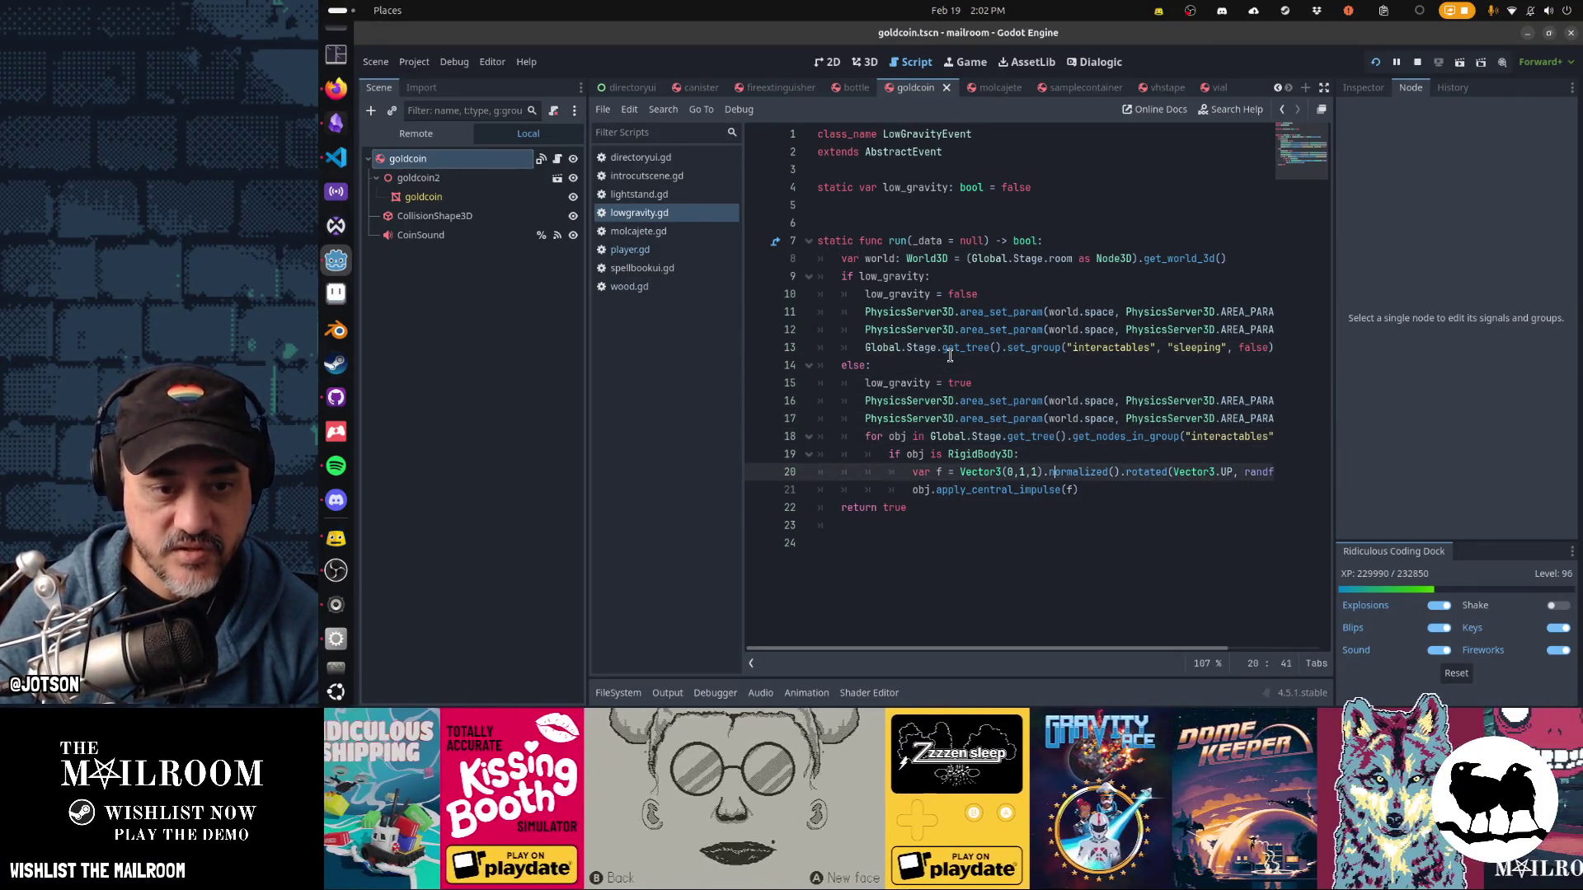
{"action": "key", "text": "End"}
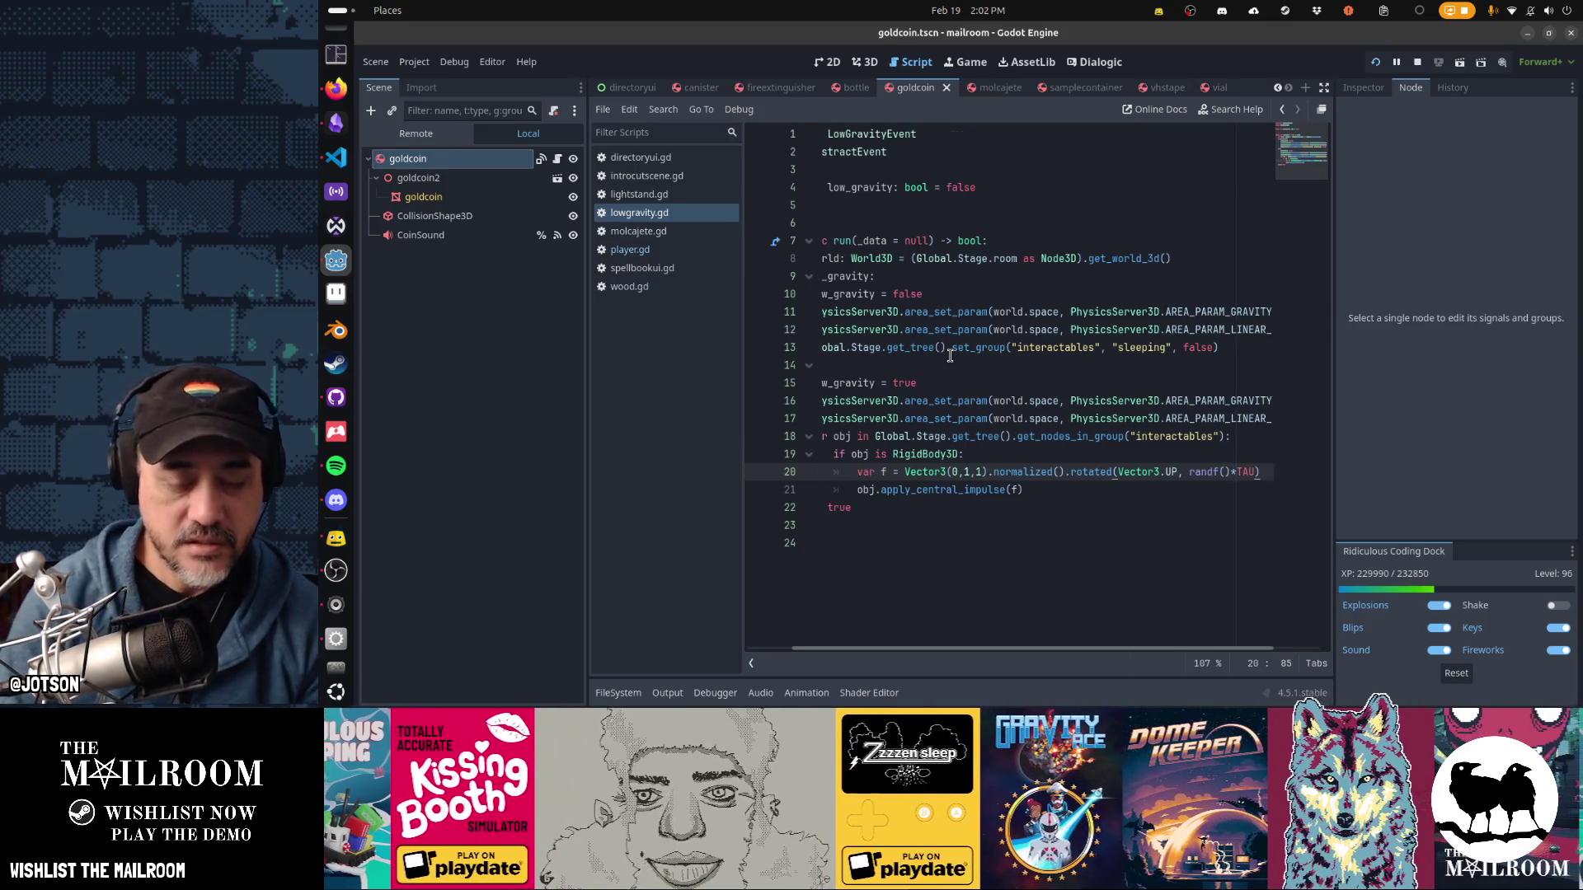
{"action": "type", "text": " * 0."}
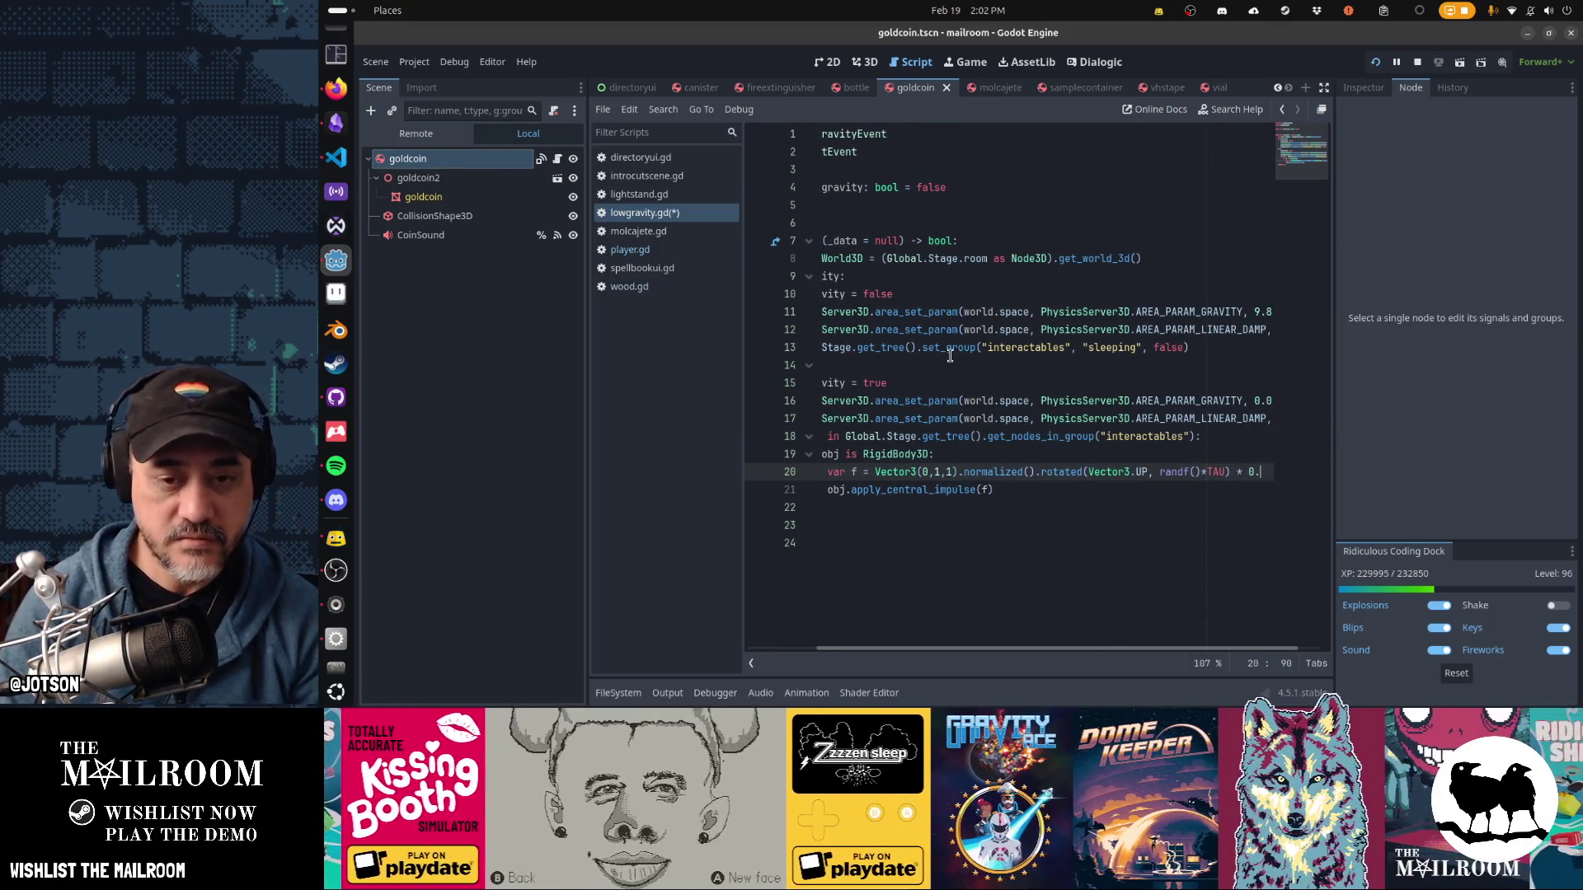
{"action": "type", "text": "1 * obj.ma"}
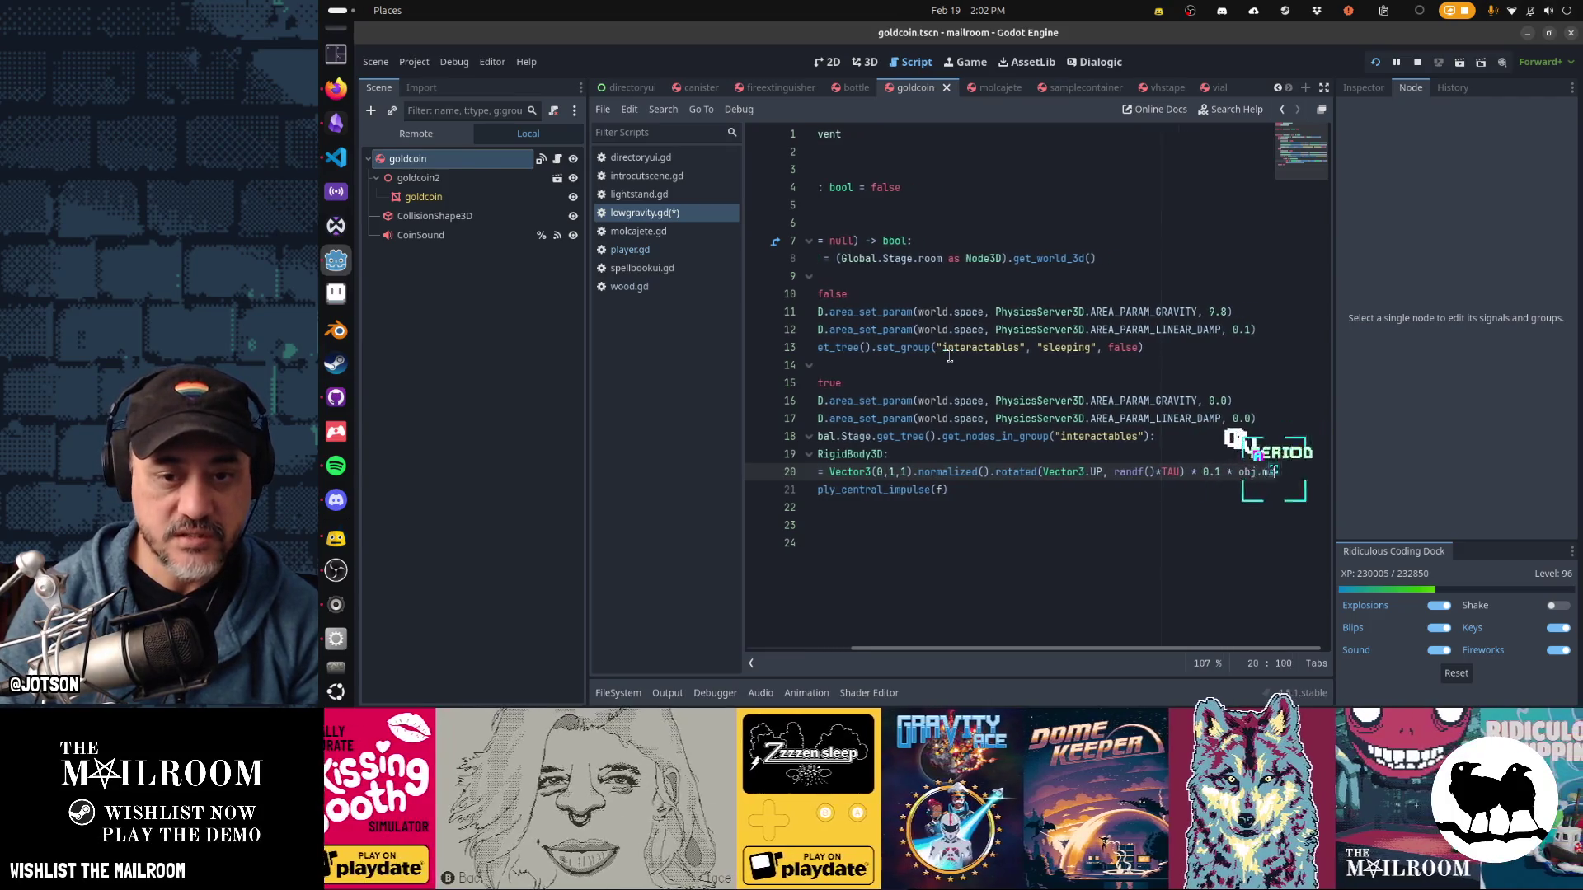
{"action": "type", "text": "ss"}
{"action": "key", "text": "ctrl+s"}
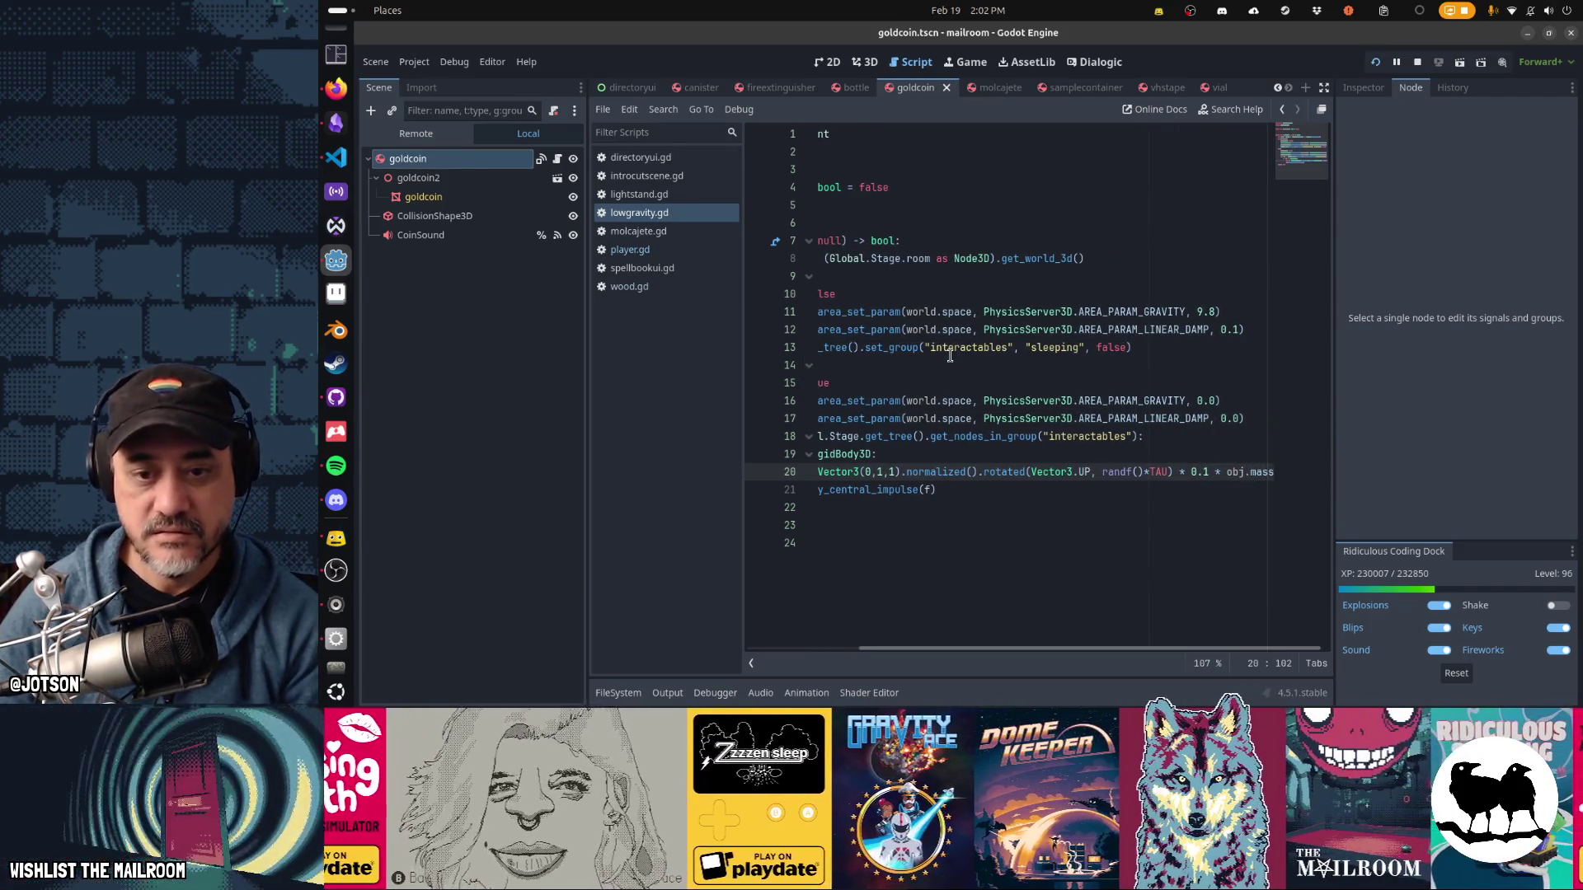
{"action": "key", "text": "alt+Tab"}
{"action": "key", "text": "Escape"}
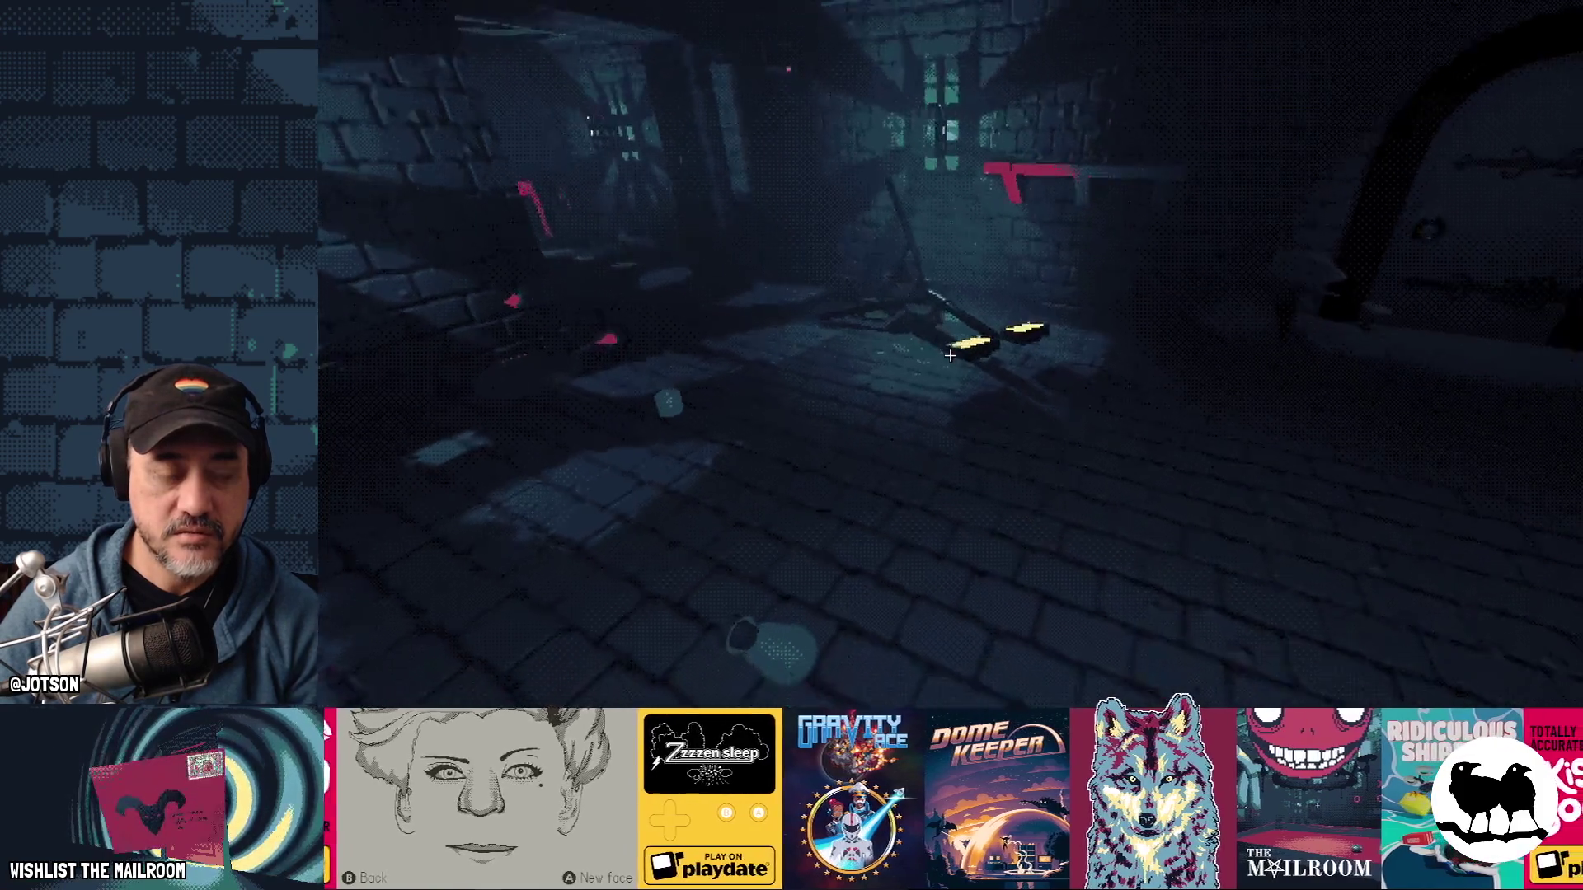
- Walk around and rerun 'event lowgravity' to check the gentler push, then return to the script
{"action": "key", "text": "w"}
{"action": "key", "text": "s"}
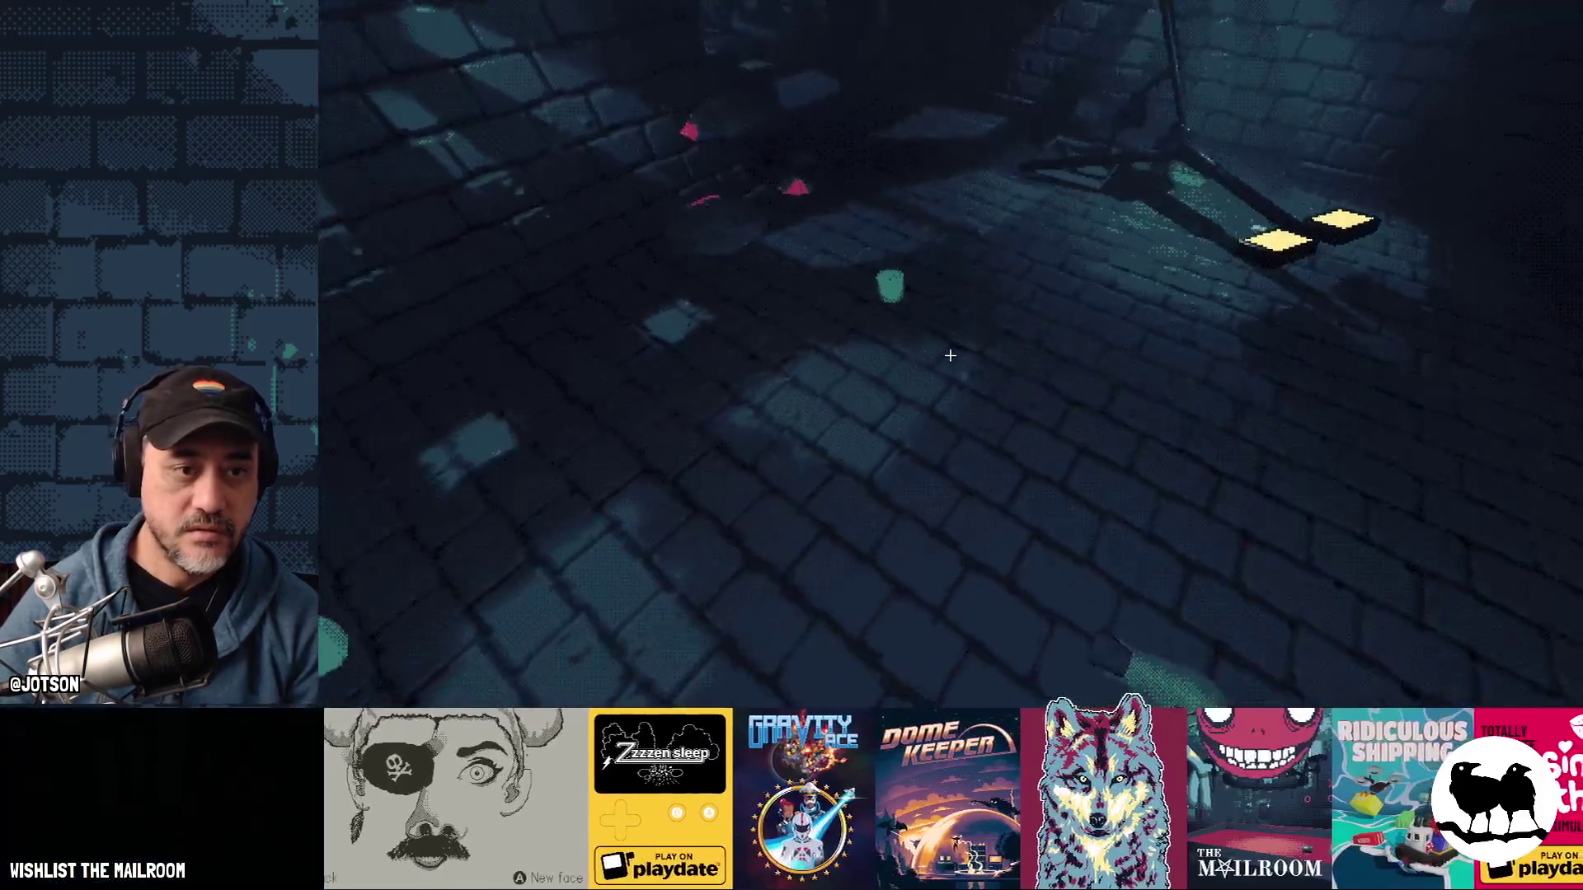
{"action": "key", "text": "s"}
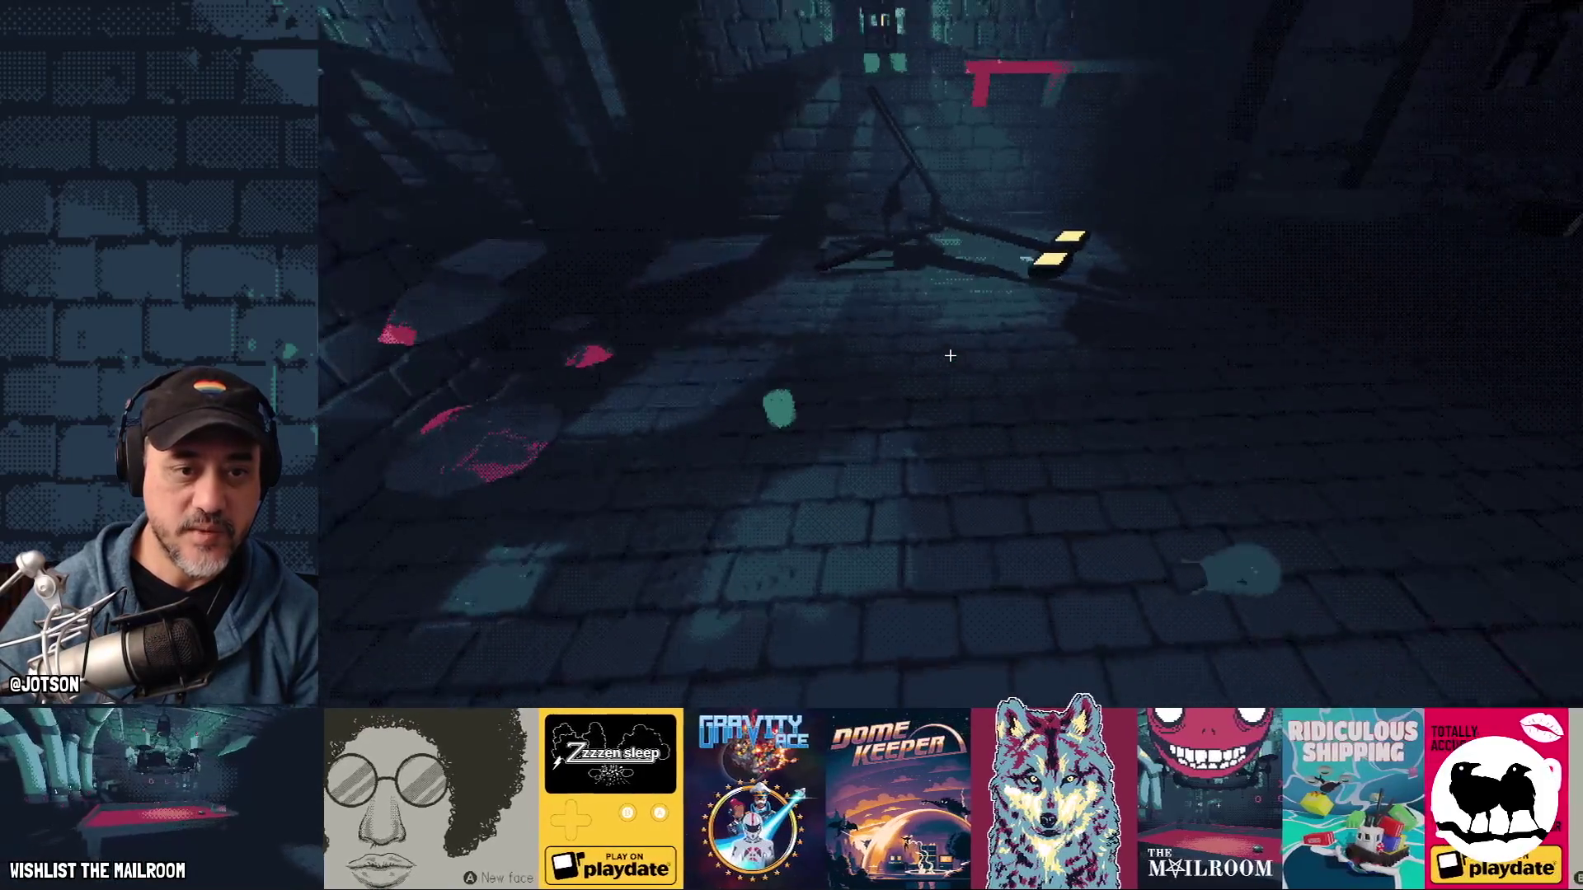
{"action": "key", "text": "grave"}
{"action": "type", "text": "event lowgravit"}
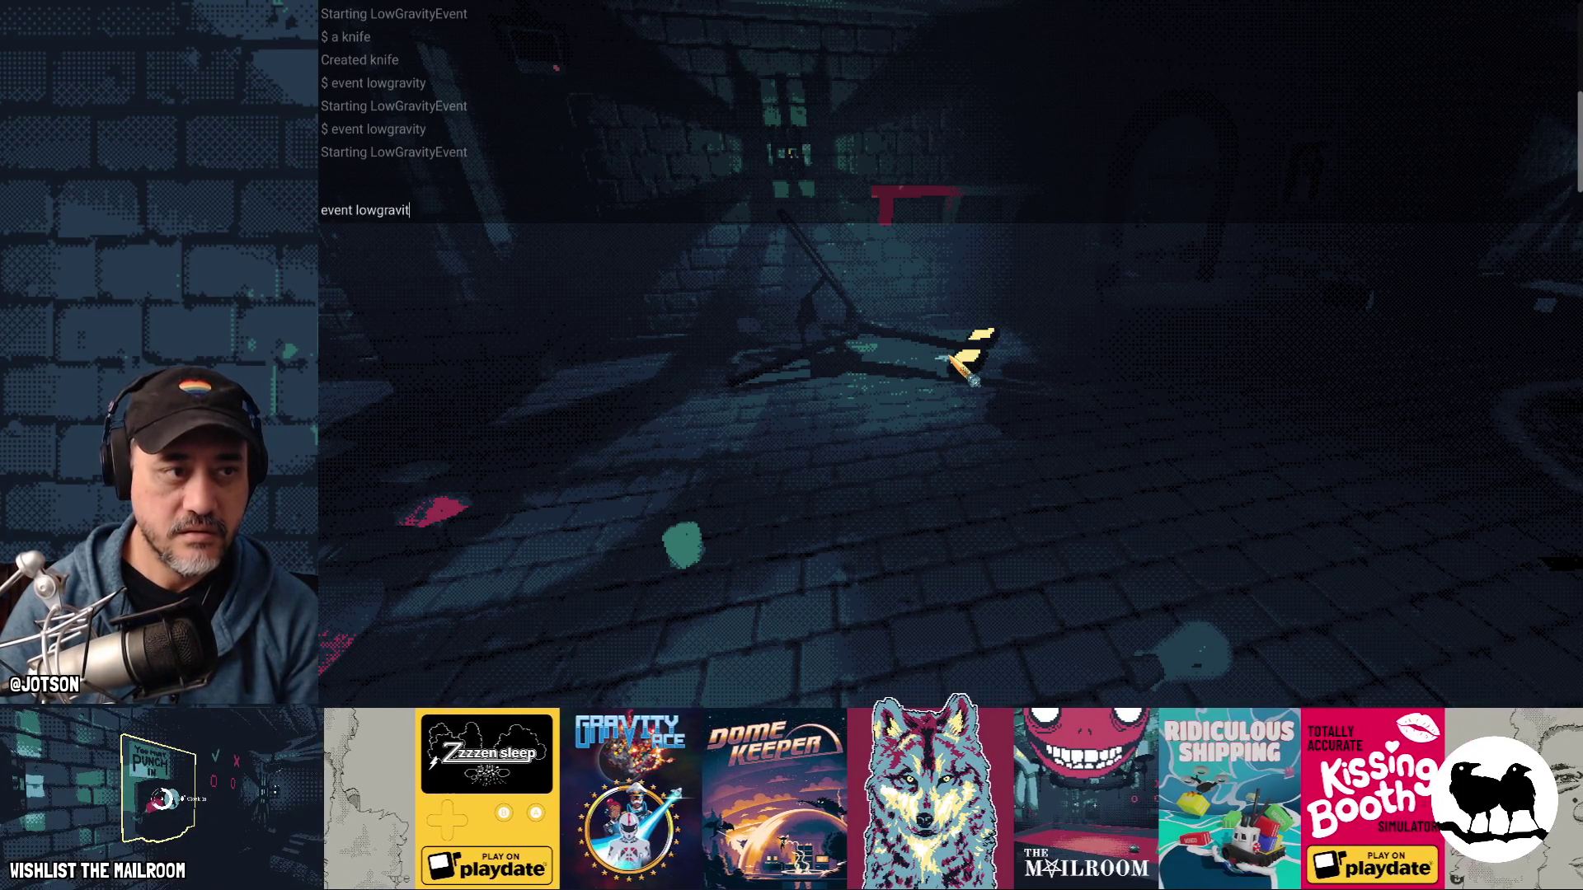
{"action": "type", "text": "y"}
{"action": "key", "text": "Return"}
{"action": "key", "text": "grave"}
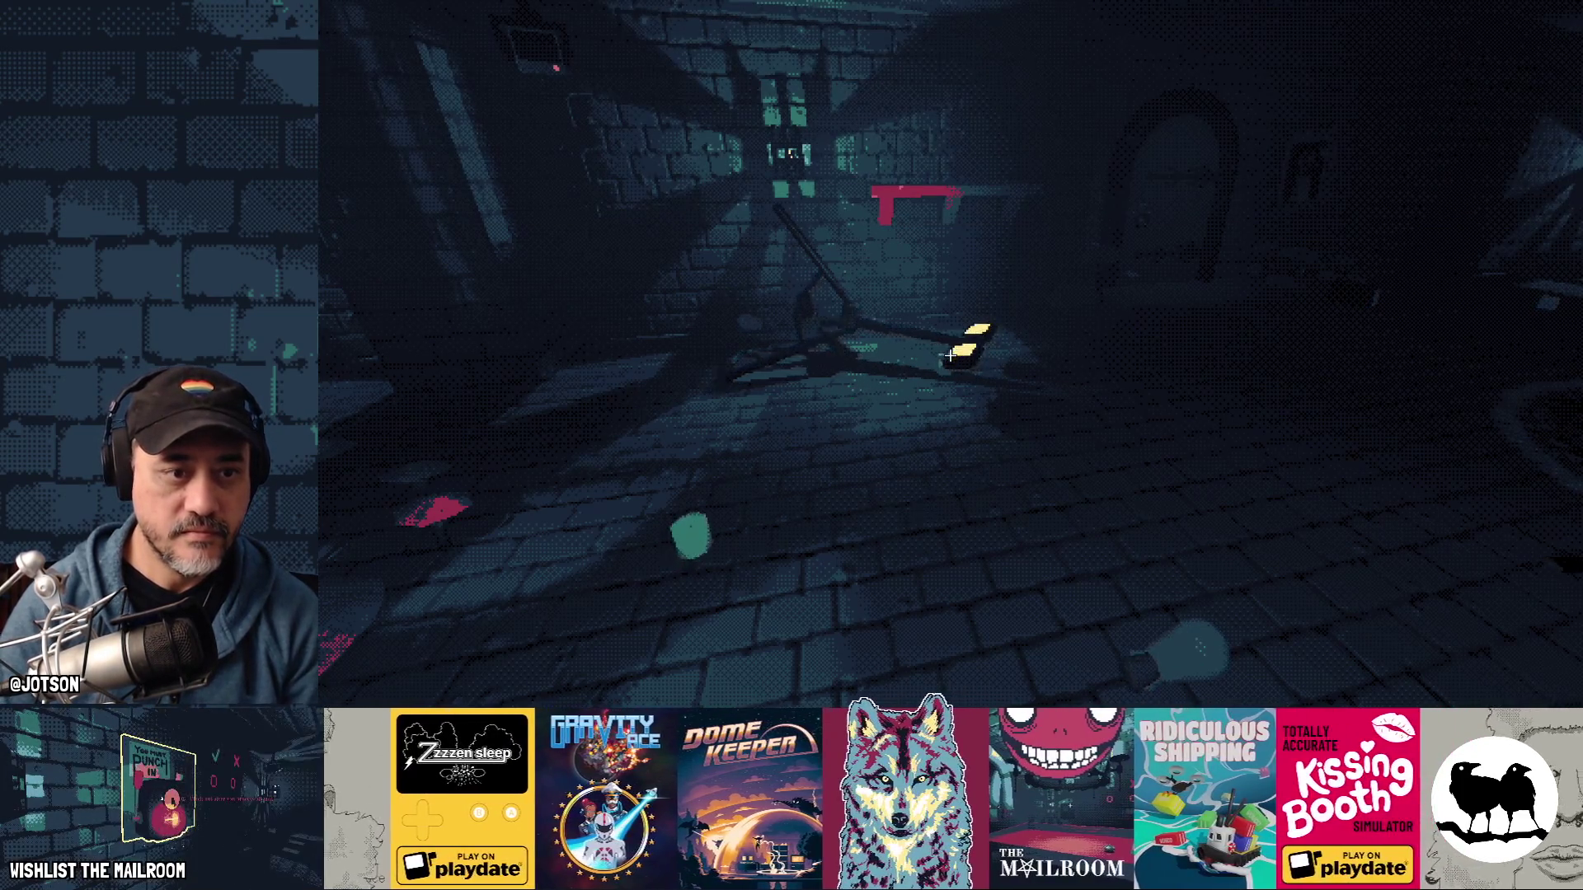
{"action": "key", "text": "w"}
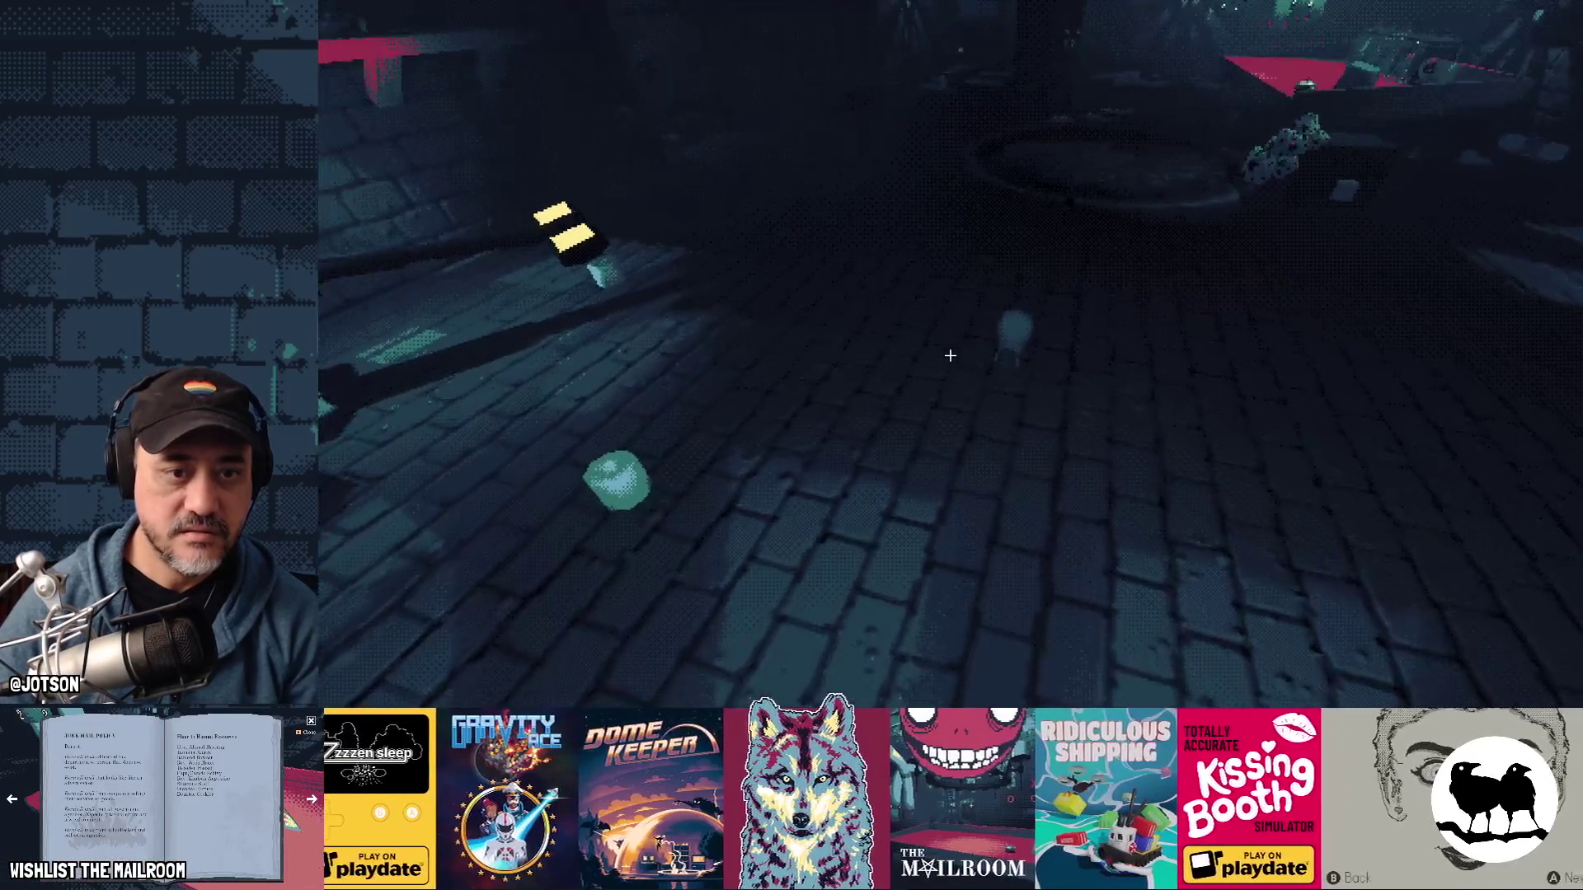
{"action": "key", "text": "alt+Tab"}
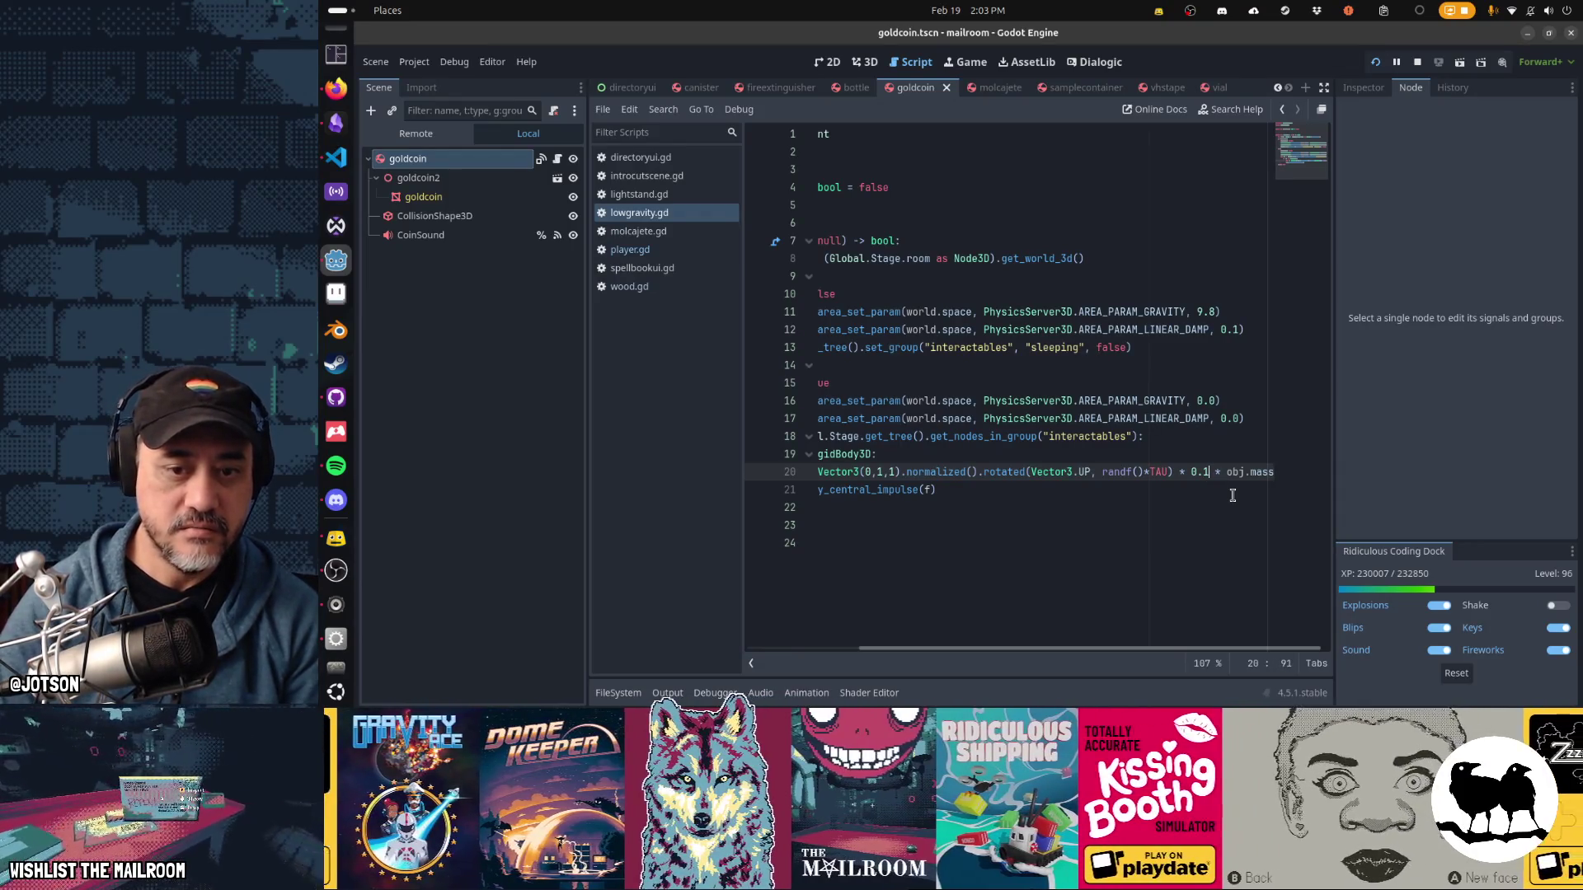
- Change the impulse factor from 0.1 to 0.5, save, and resume the game
{"action": "key", "text": "BackSpace"}
{"action": "type", "text": "5"}
{"action": "key", "text": "ctrl+s"}
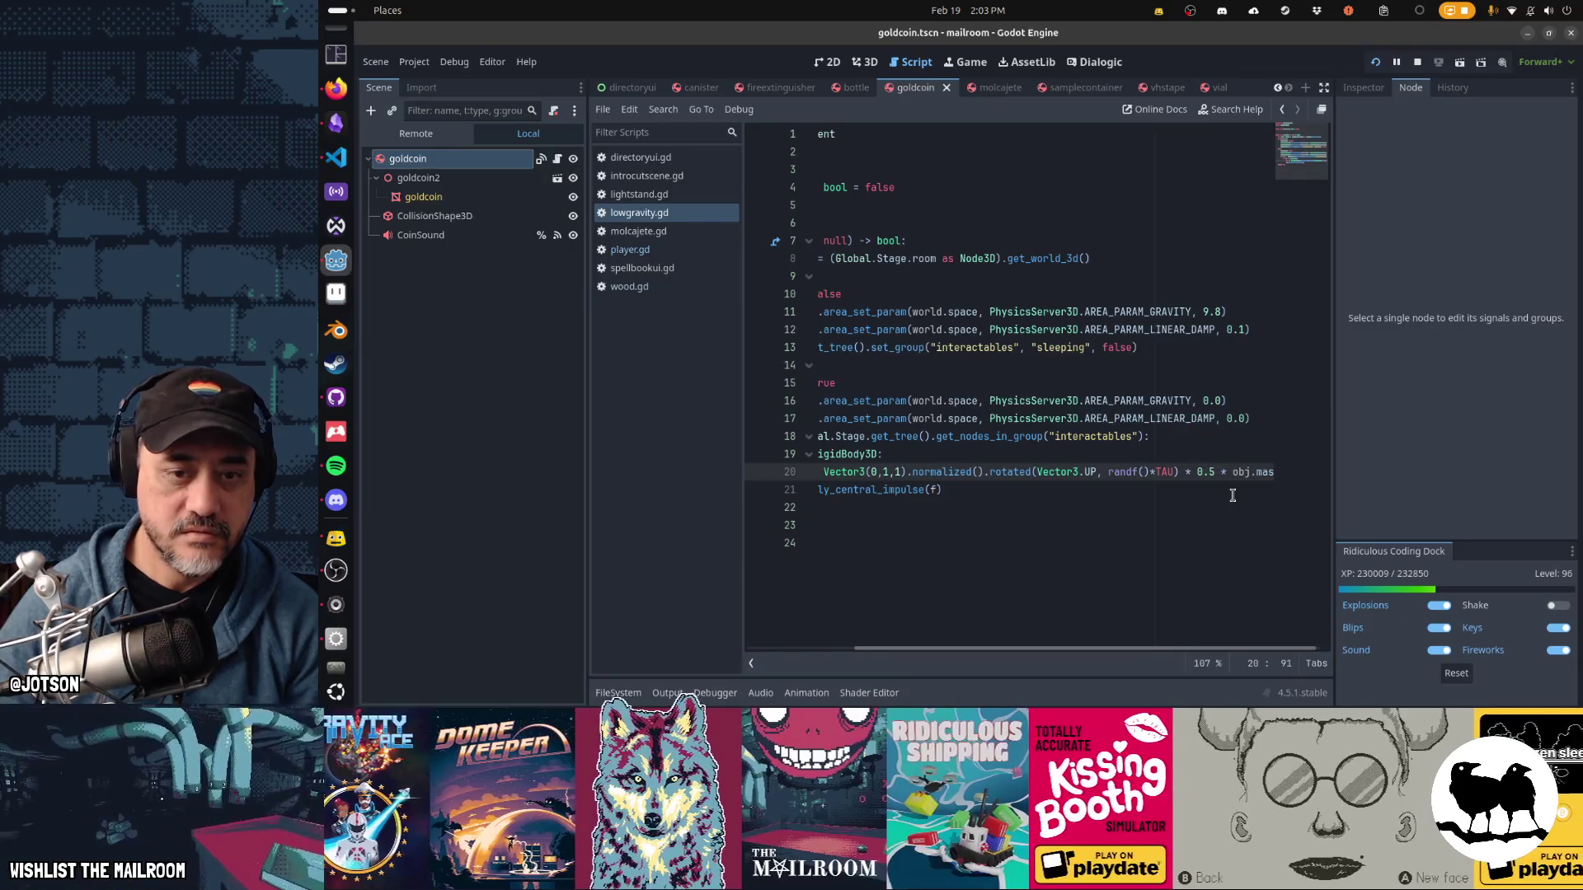
{"action": "key", "text": "alt+Tab"}
{"action": "key", "text": "Escape"}
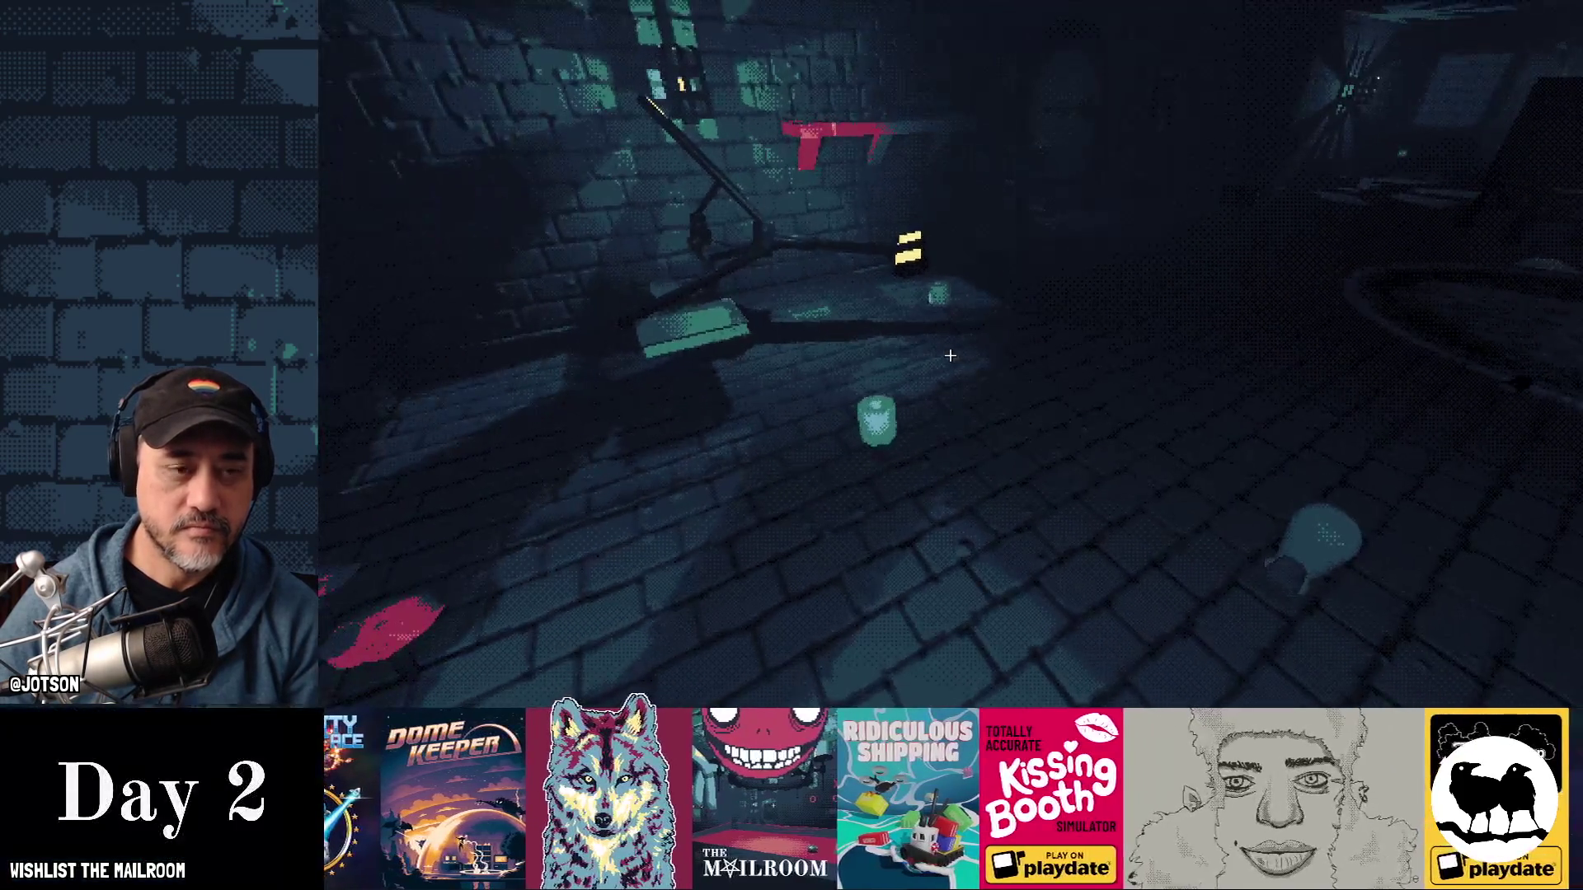
- Trigger the low-gravity event, then pick up, regrab and drop the object in front
{"action": "key", "text": "grave"}
{"action": "type", "text": "event low"}
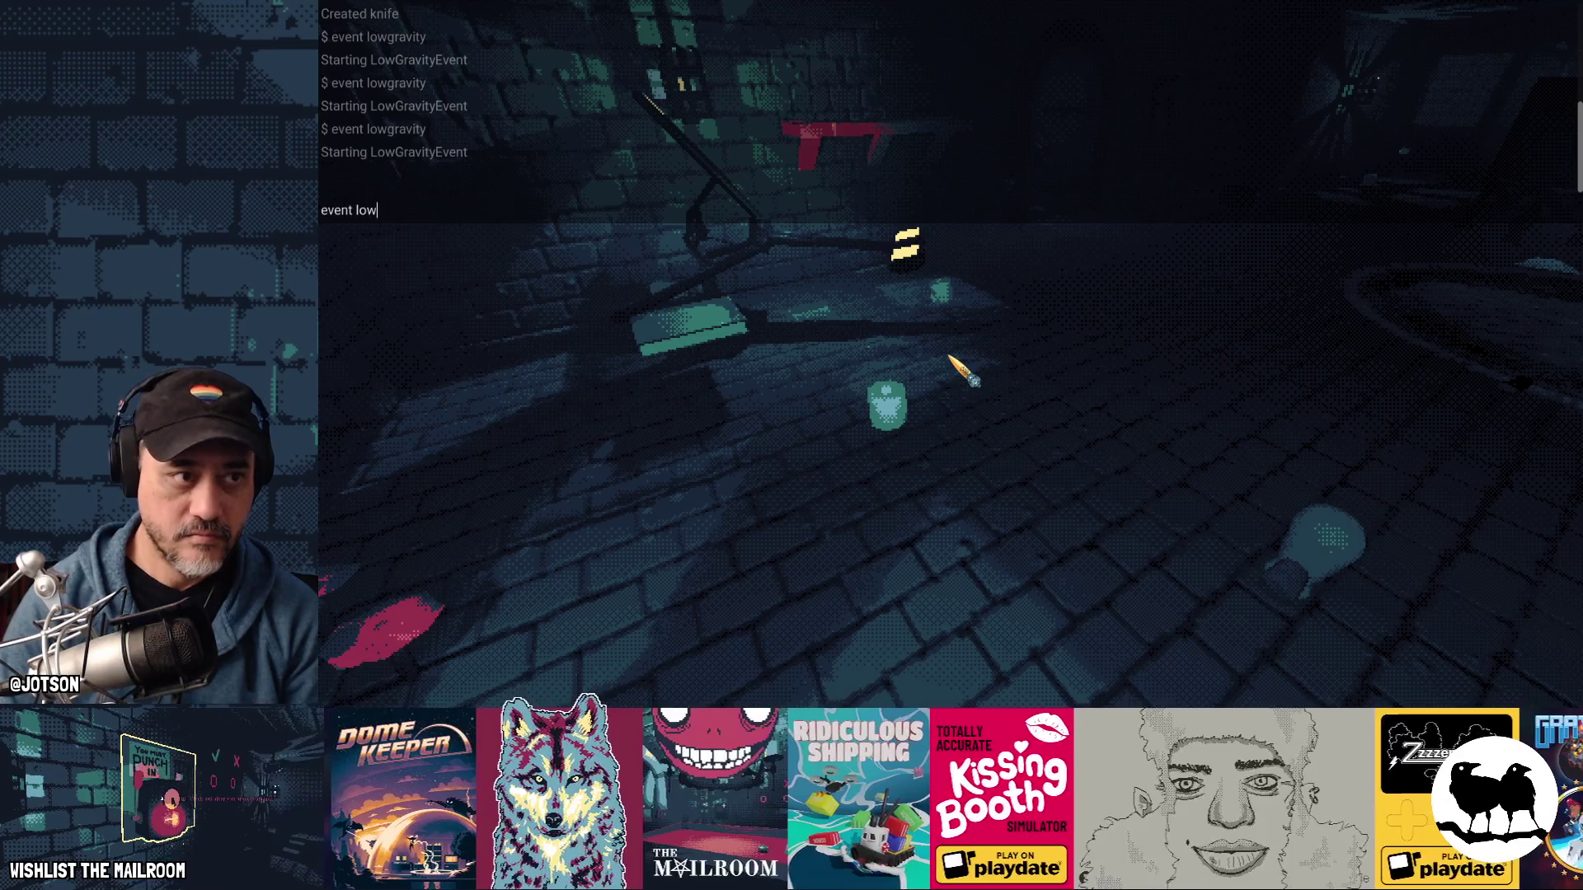
{"action": "type", "text": "gravity"}
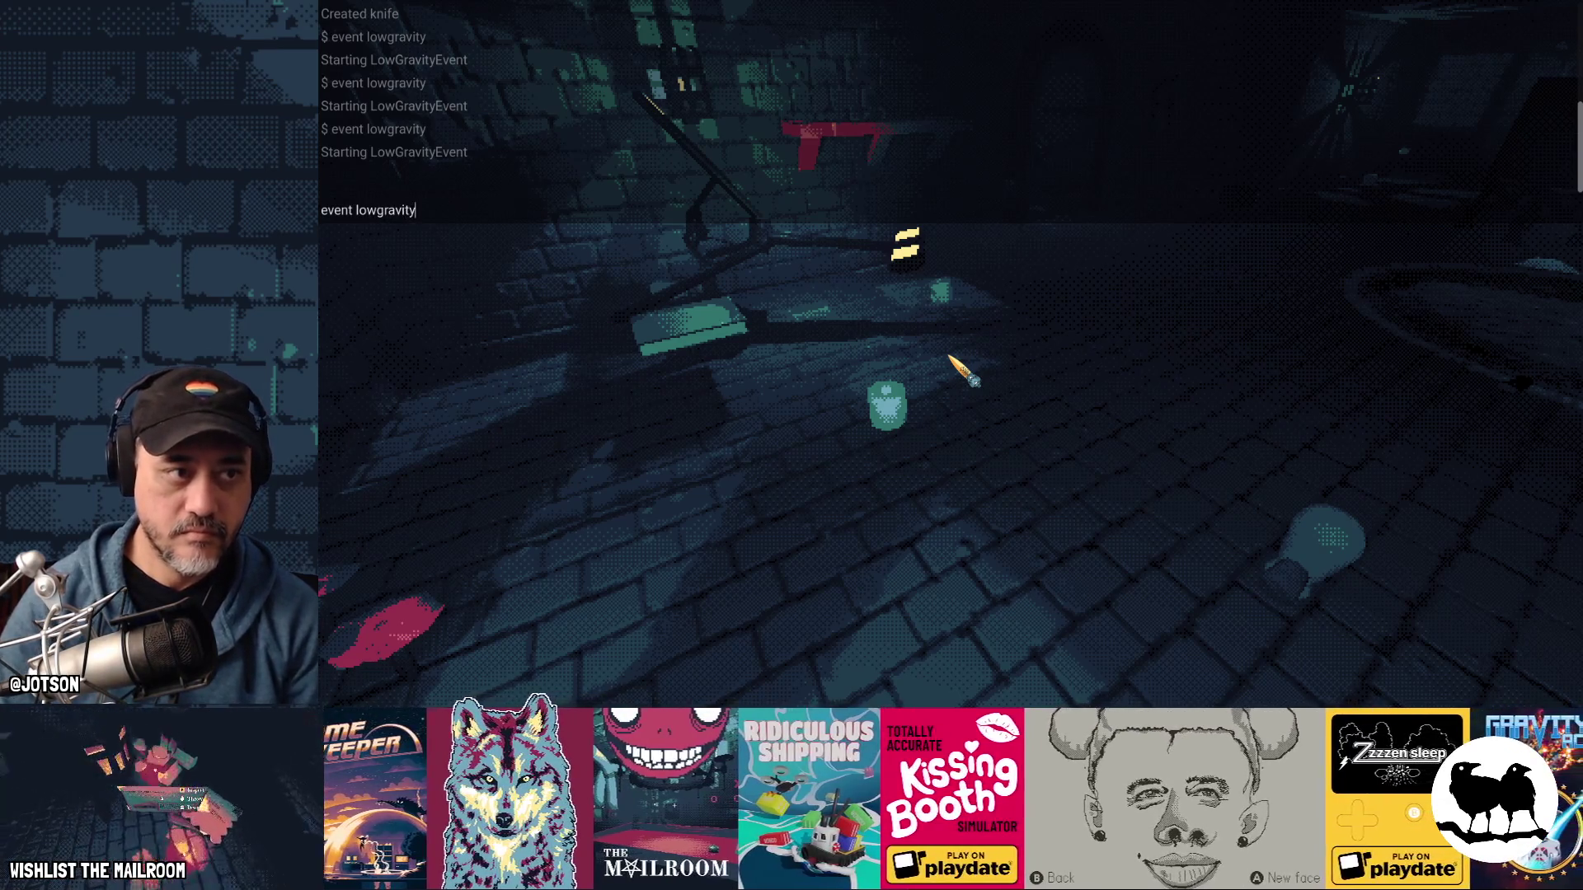
{"action": "key", "text": "Return"}
{"action": "key", "text": "grave"}
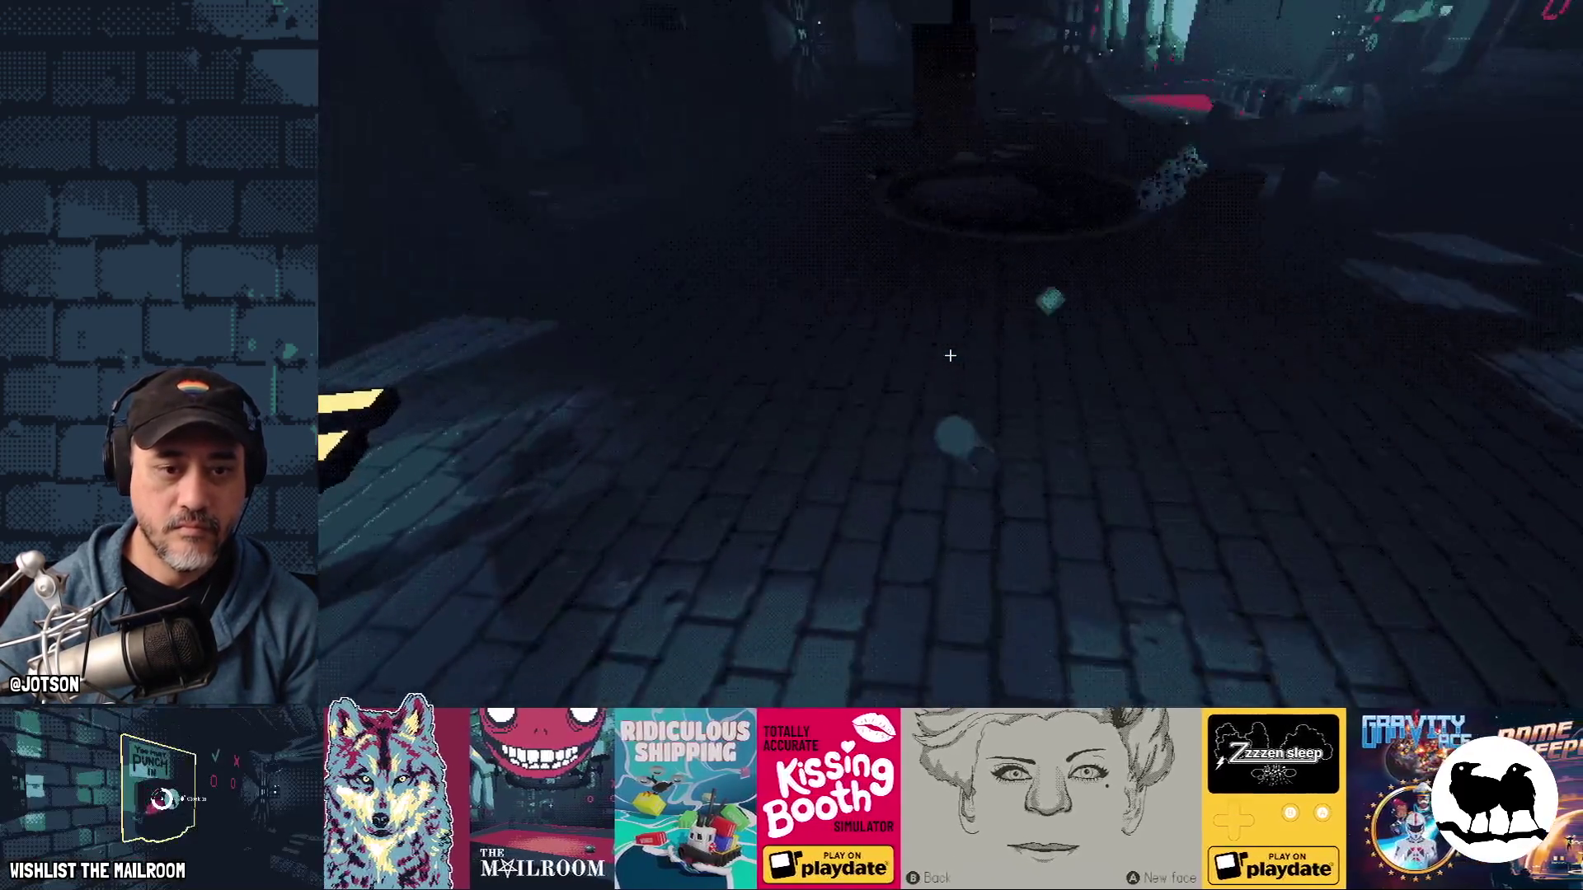
{"action": "mouse_move", "coordinate": [949, 355]}
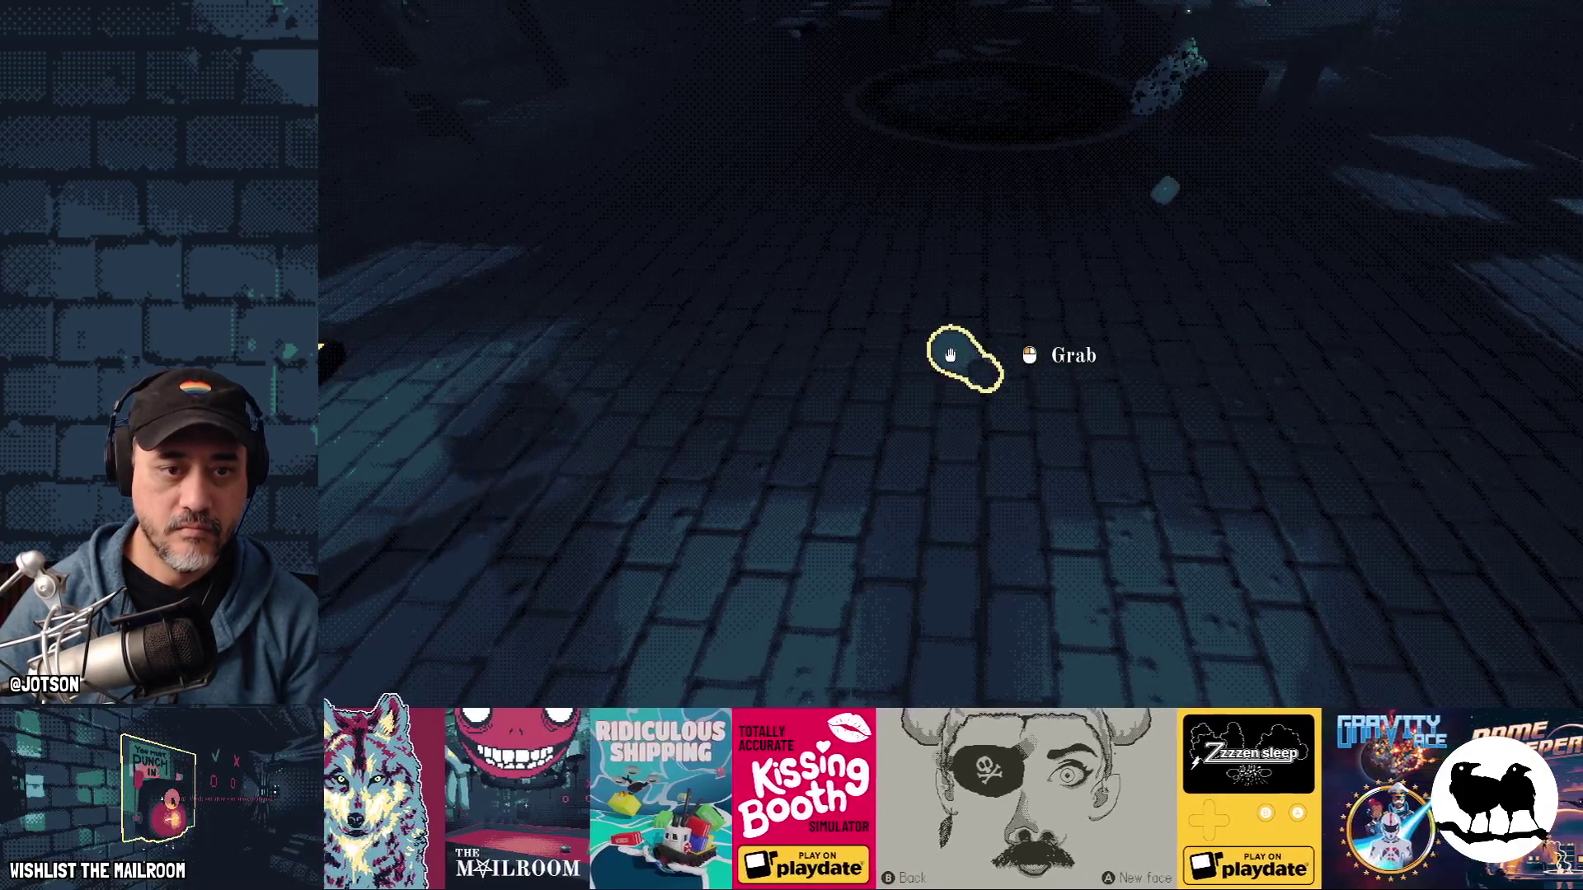
{"action": "left_click", "coordinate": [949, 355]}
{"action": "left_click", "coordinate": [950, 356]}
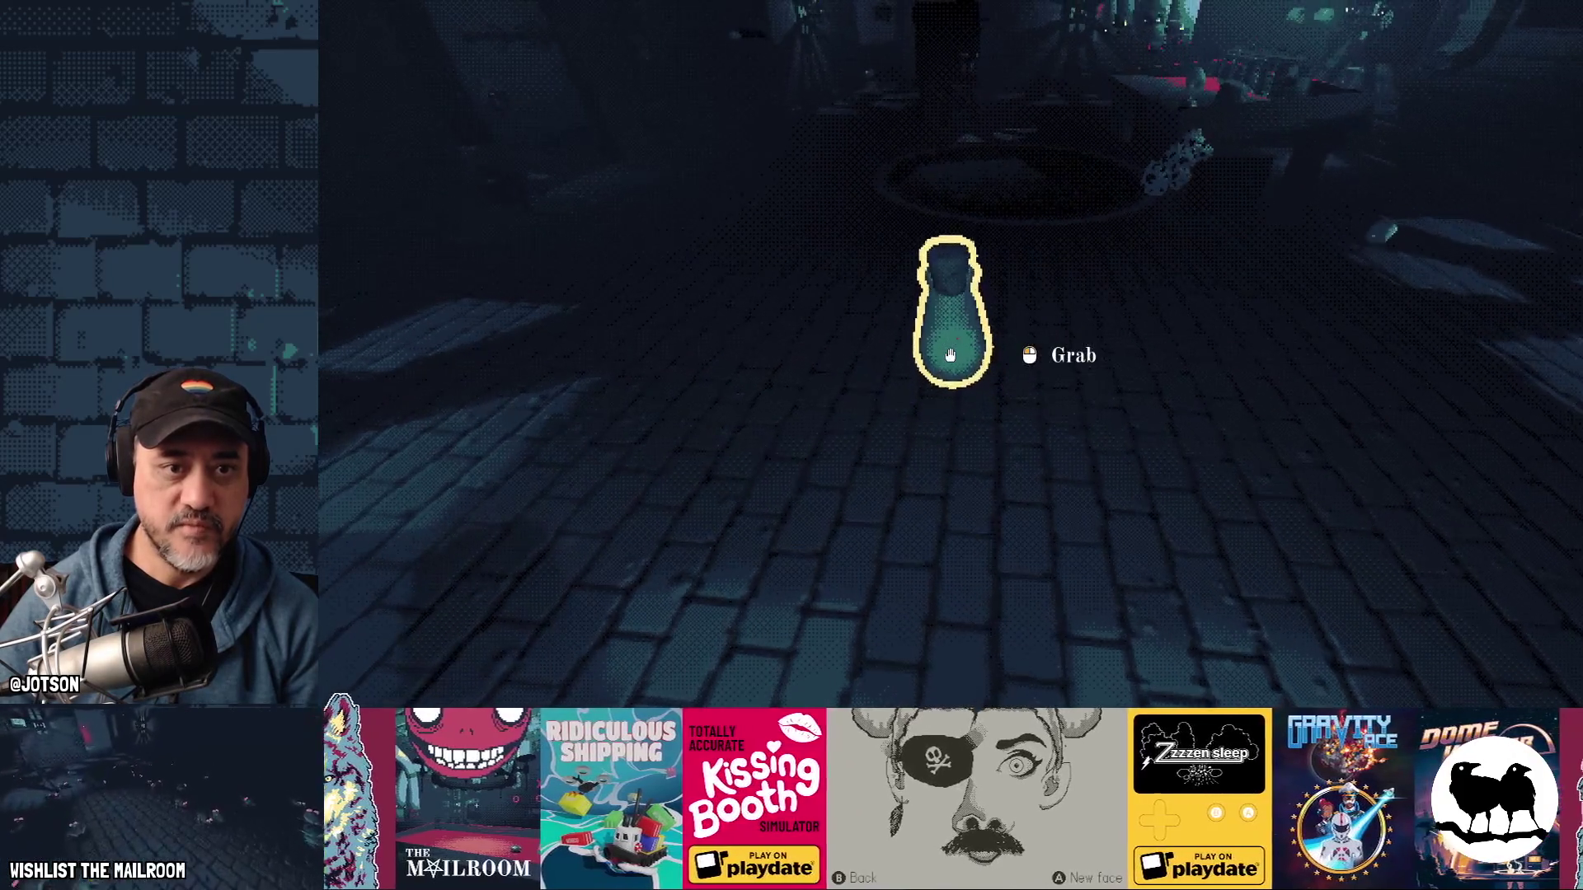
{"action": "left_click", "coordinate": [950, 356]}
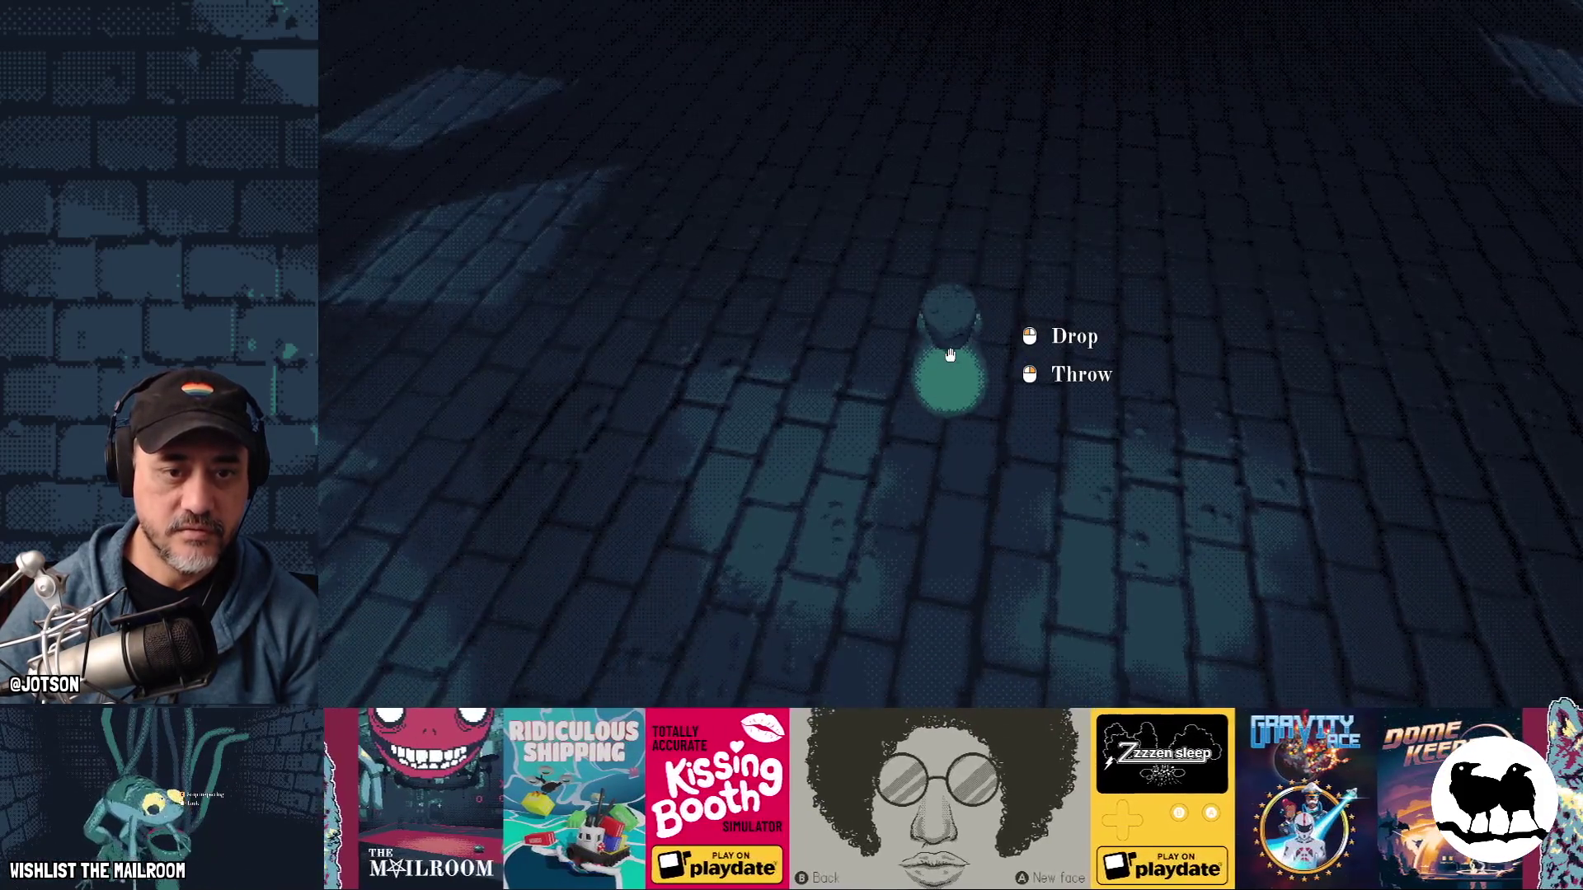
{"action": "left_click", "coordinate": [949, 355]}
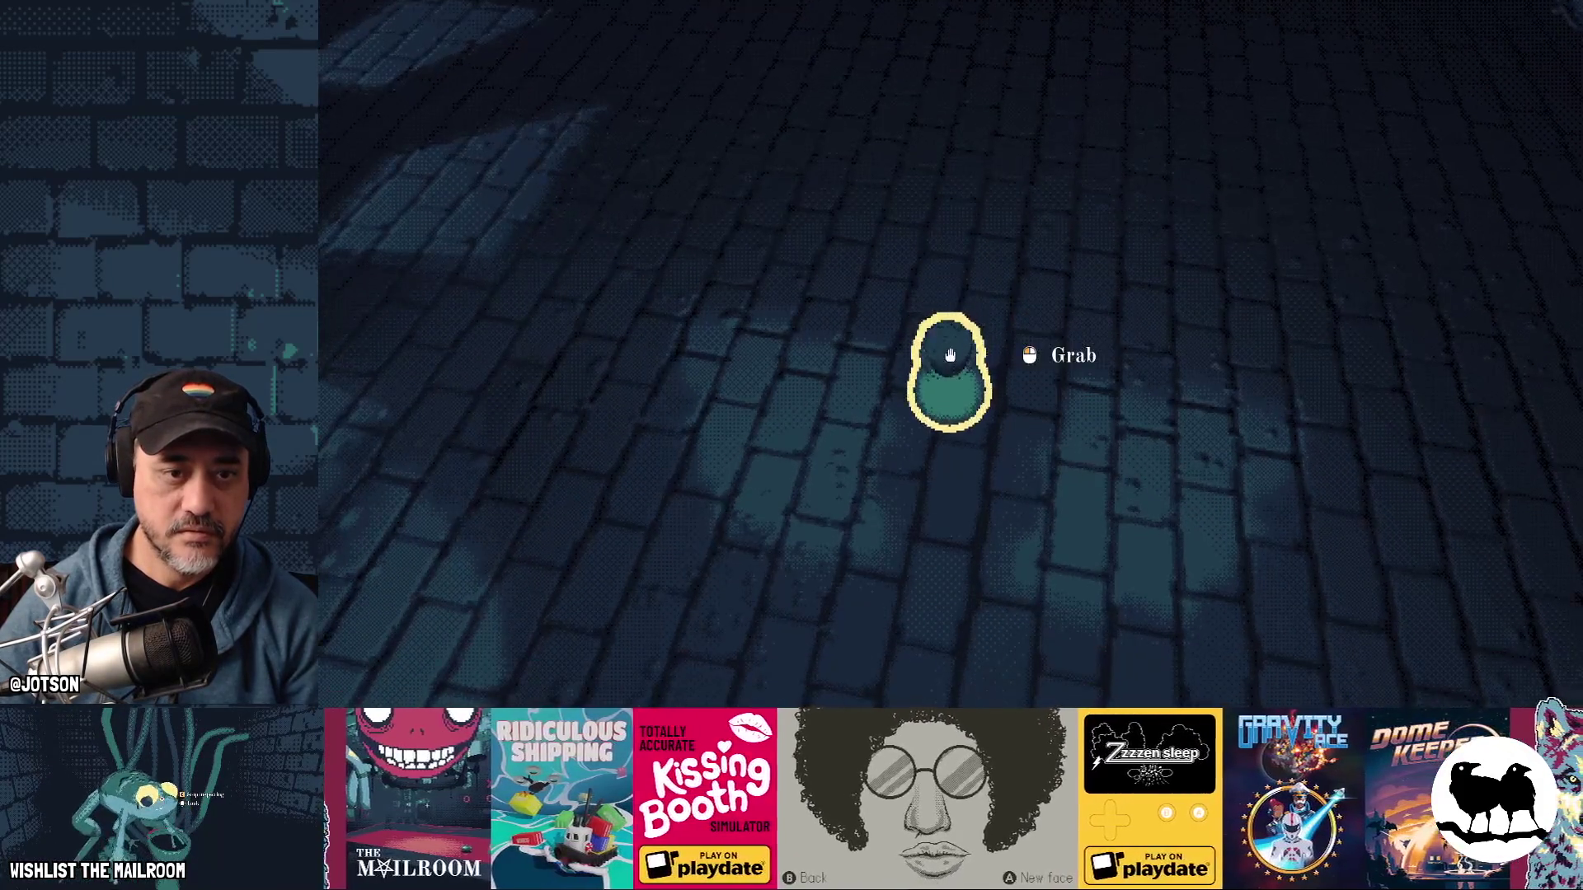
- Re-trigger the low-gravity event repeatedly by recalling the last console command
{"action": "key", "text": "grave"}
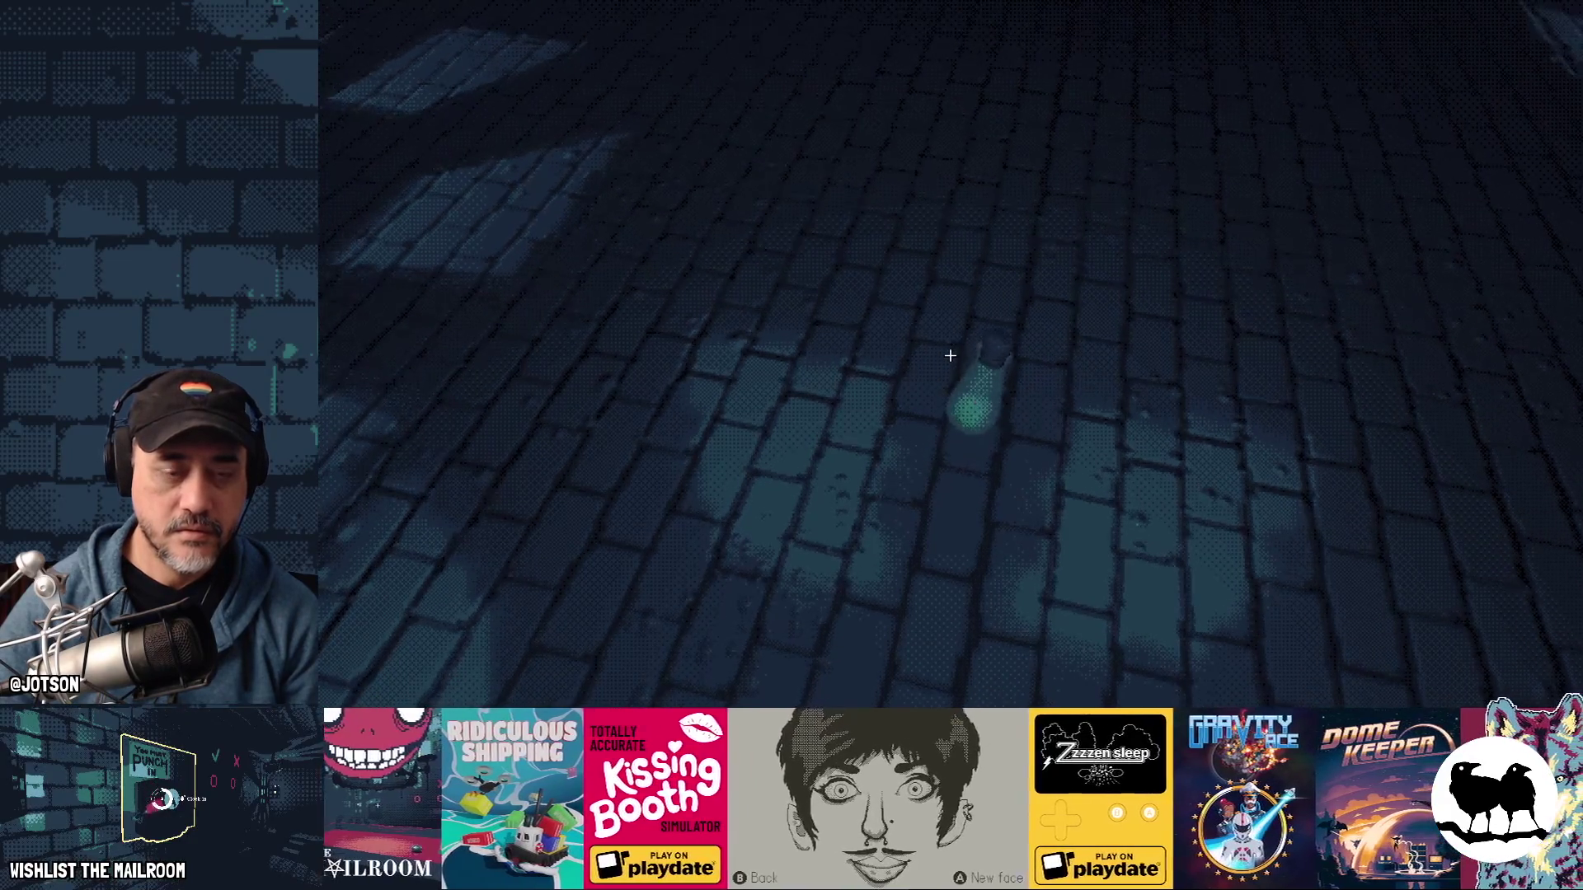
{"action": "key", "text": "grave"}
{"action": "key", "text": "grave"}
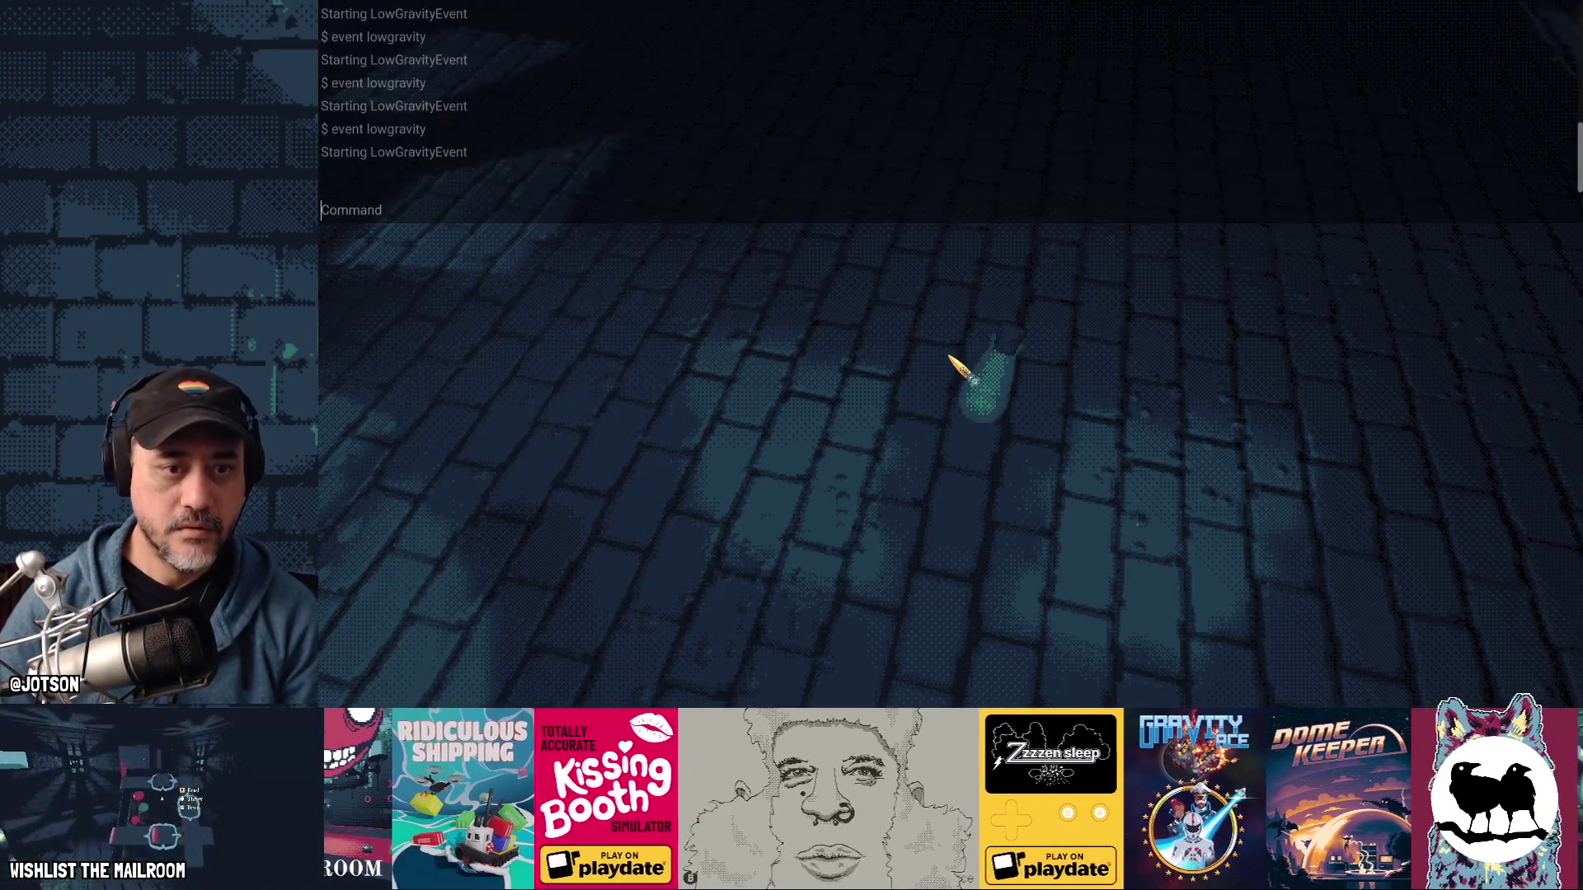
{"action": "key", "text": "Up"}
{"action": "key", "text": "Return"}
{"action": "key", "text": "grave"}
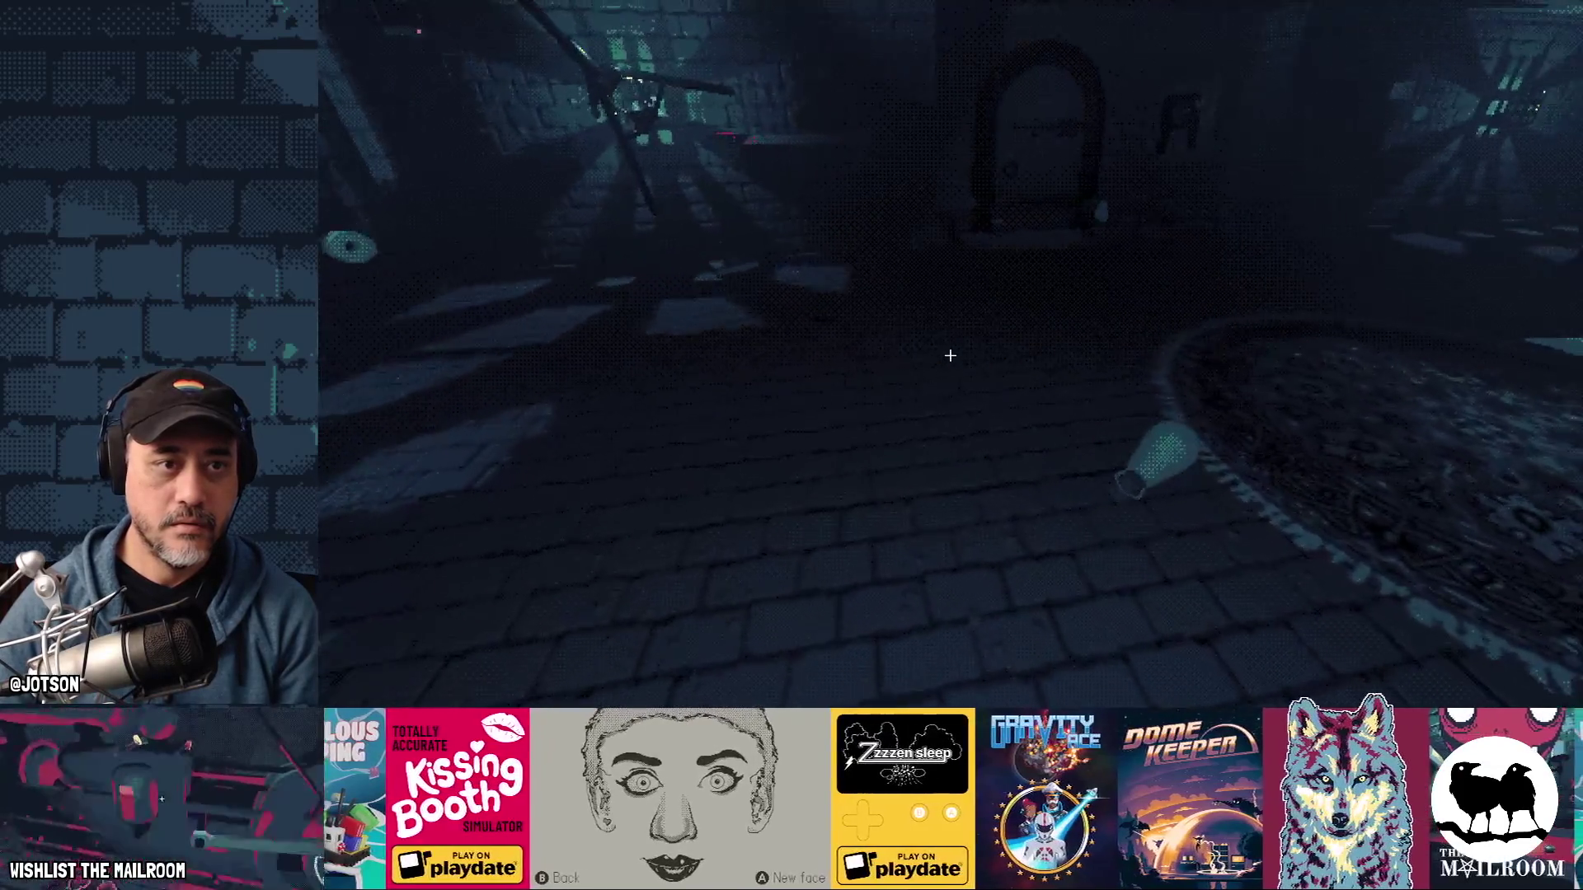
{"action": "key", "text": "grave"}
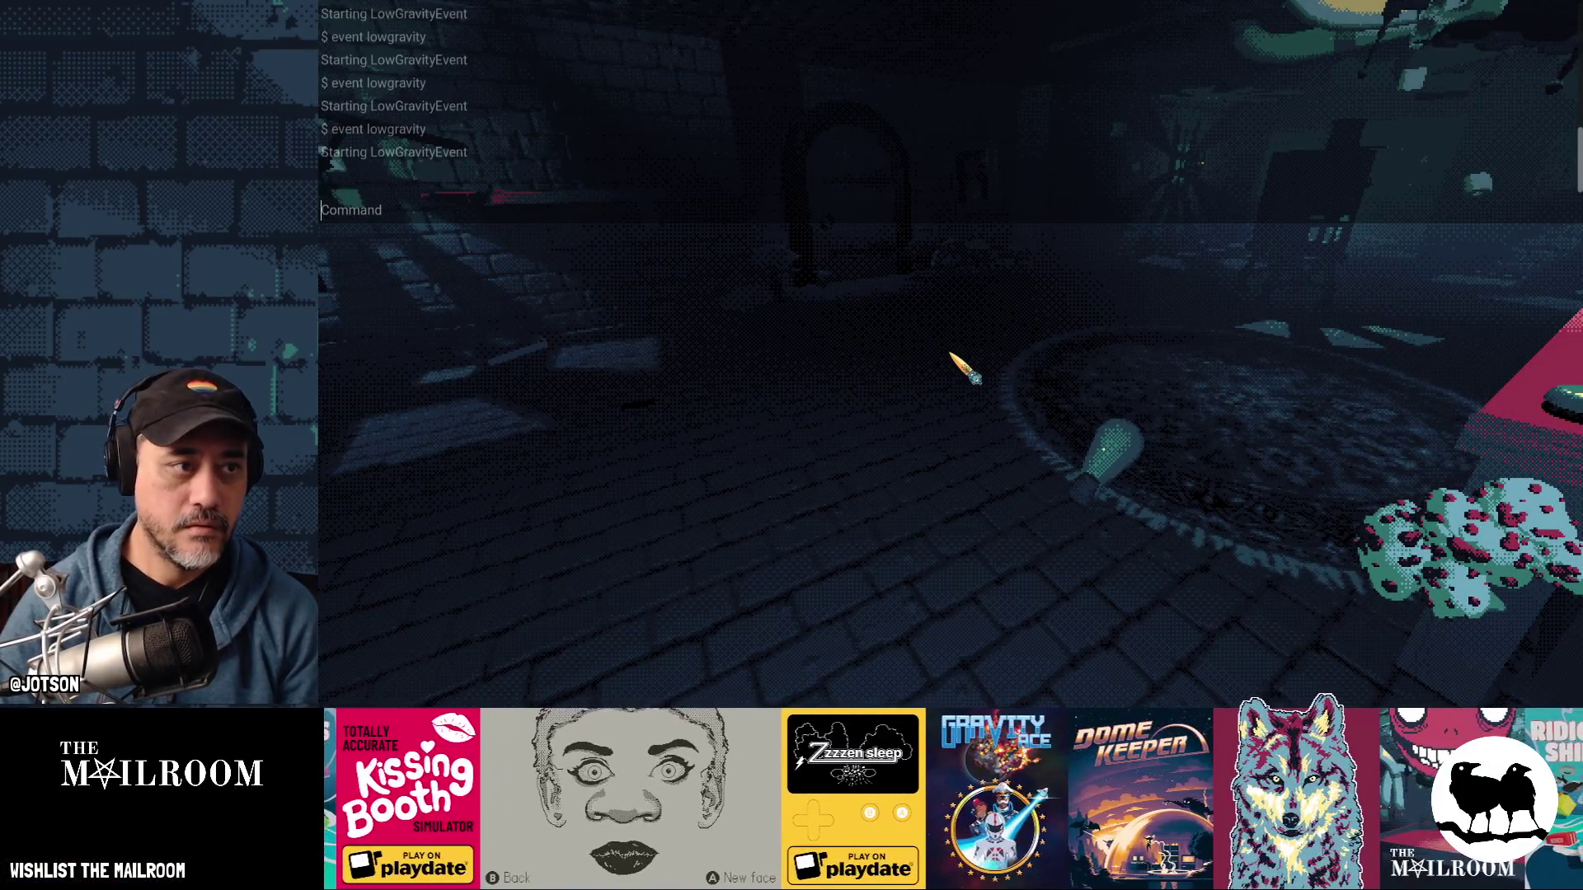
{"action": "key", "text": "grave"}
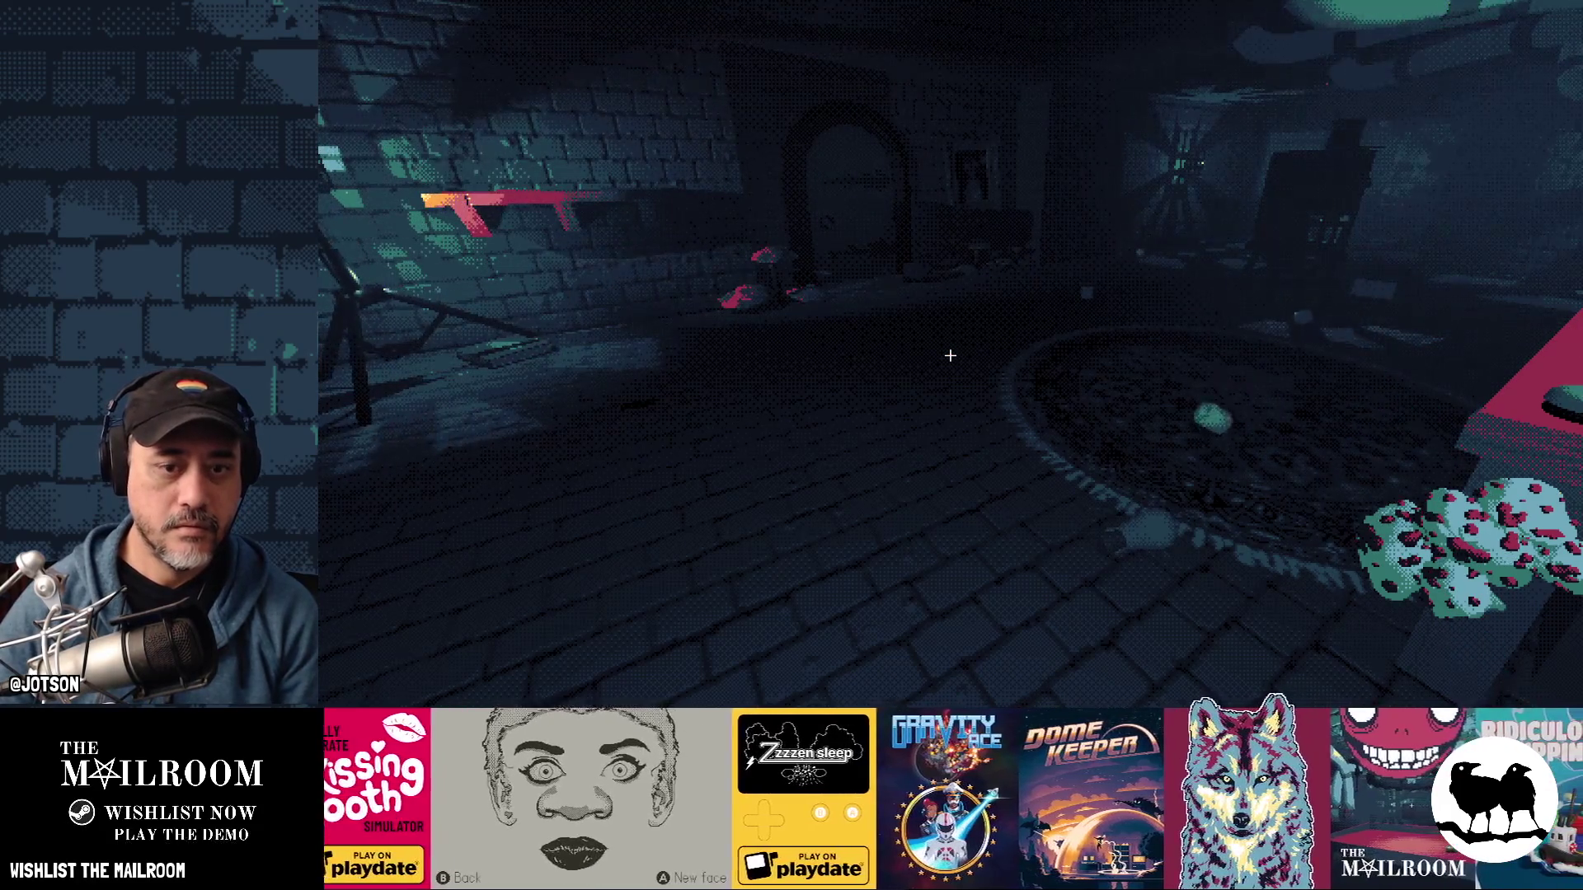
{"action": "key", "text": "grave"}
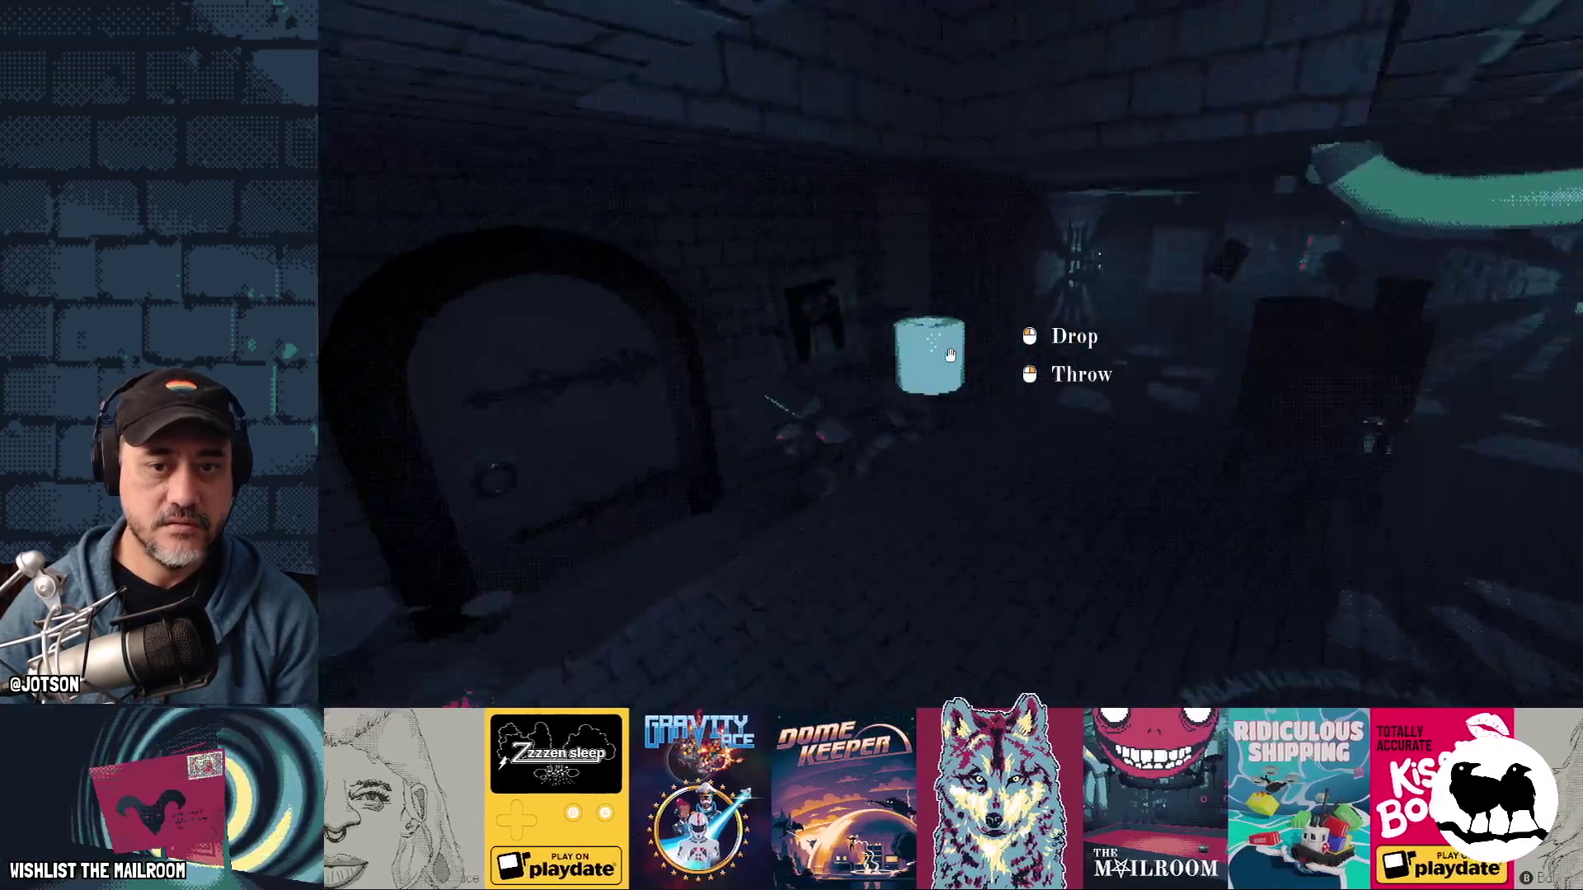
- Release the held cup and enter another low-gravity event command in the console
{"action": "left_click", "coordinate": [949, 354]}
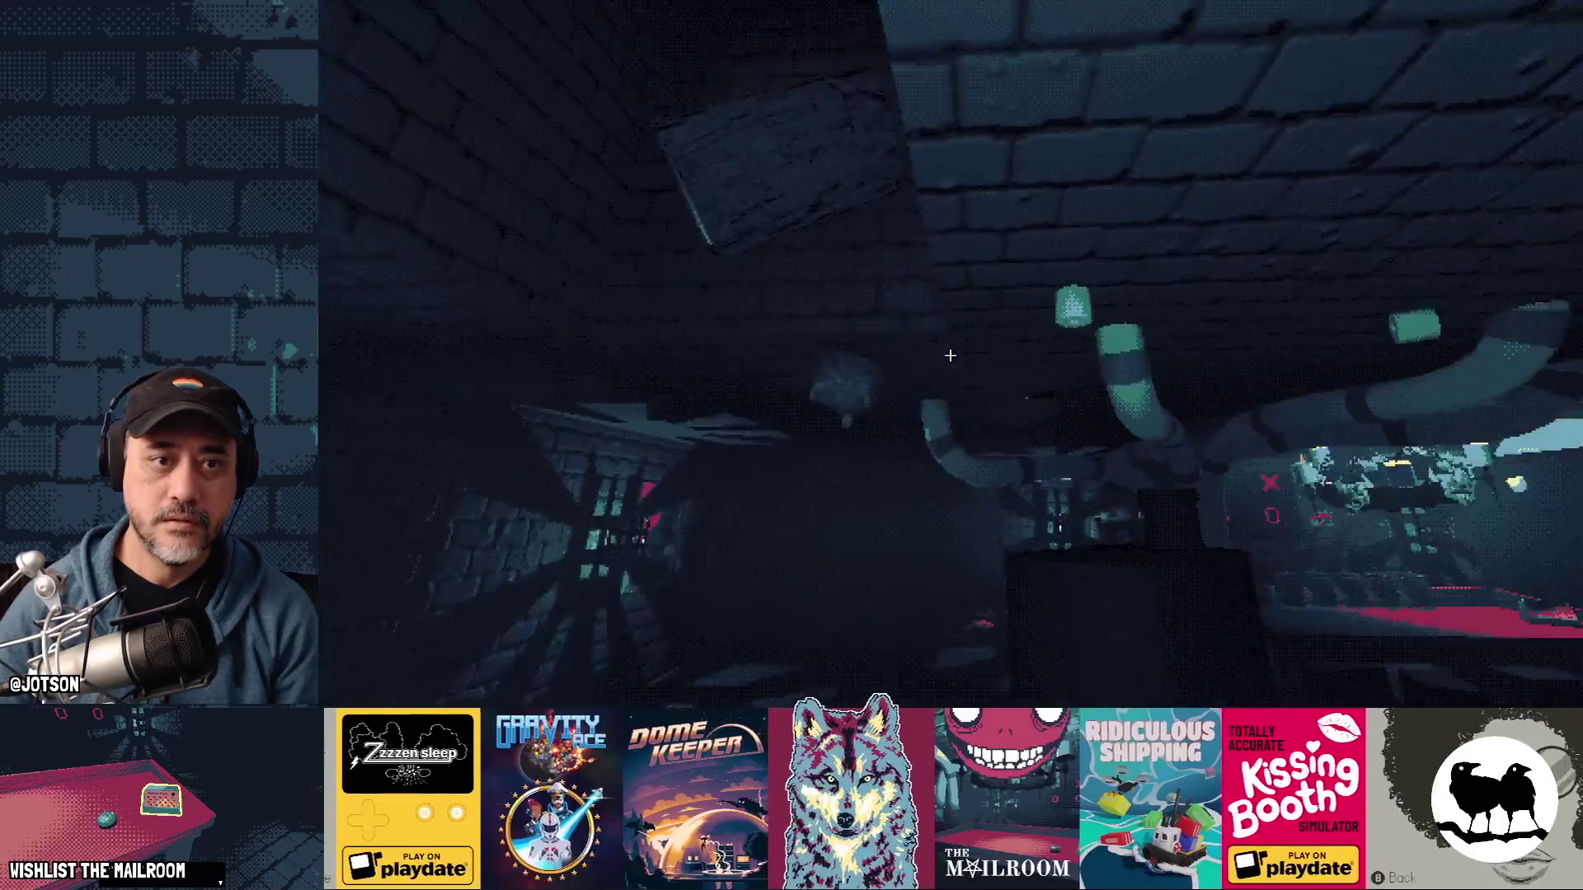
{"action": "key", "text": "grave"}
{"action": "type", "text": "ent low"}
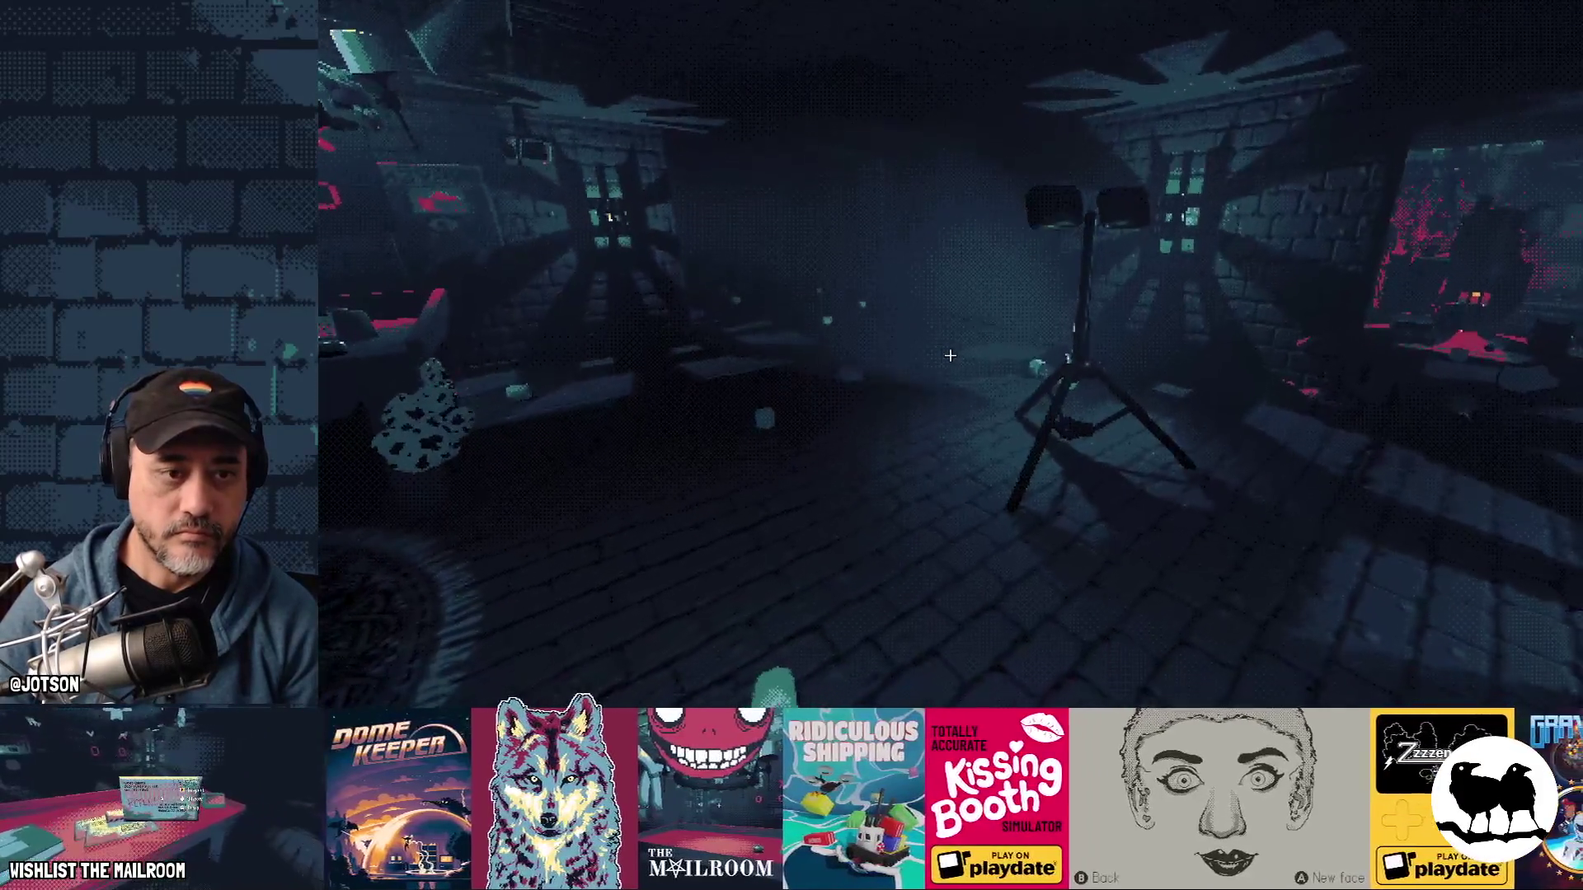
{"action": "key", "text": "grave"}
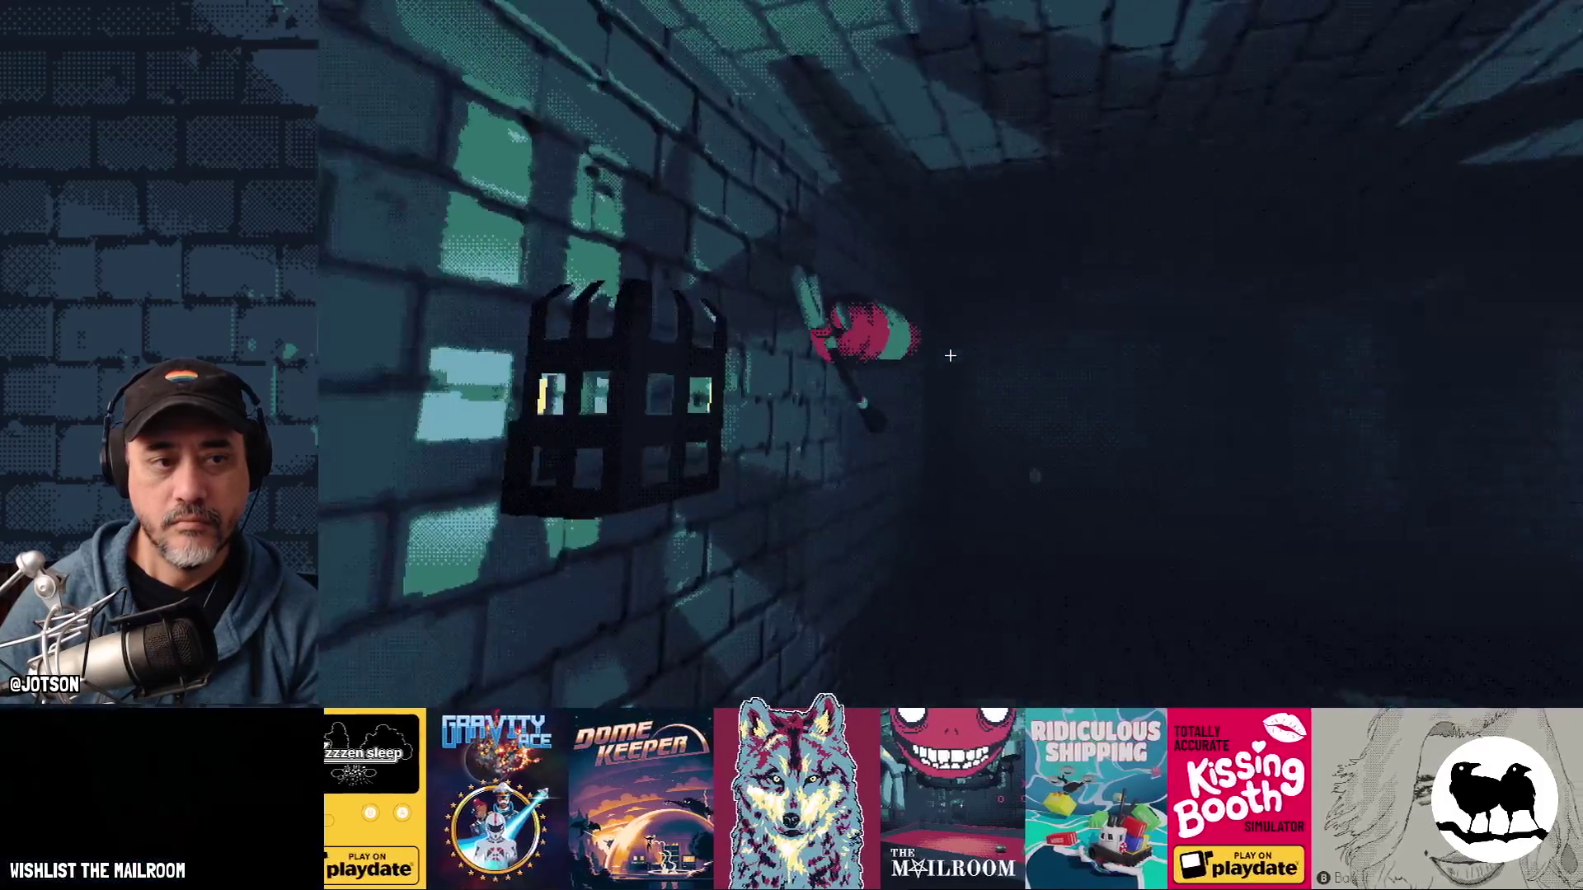
- Pick up the fire extinguisher, spray pink foam, drop it and grab it again
{"action": "left_click", "coordinate": [950, 355]}
{"action": "left_click_drag", "start_coordinate": [950, 355], "coordinate": [950, 356]}
{"action": "left_click", "coordinate": [950, 356]}
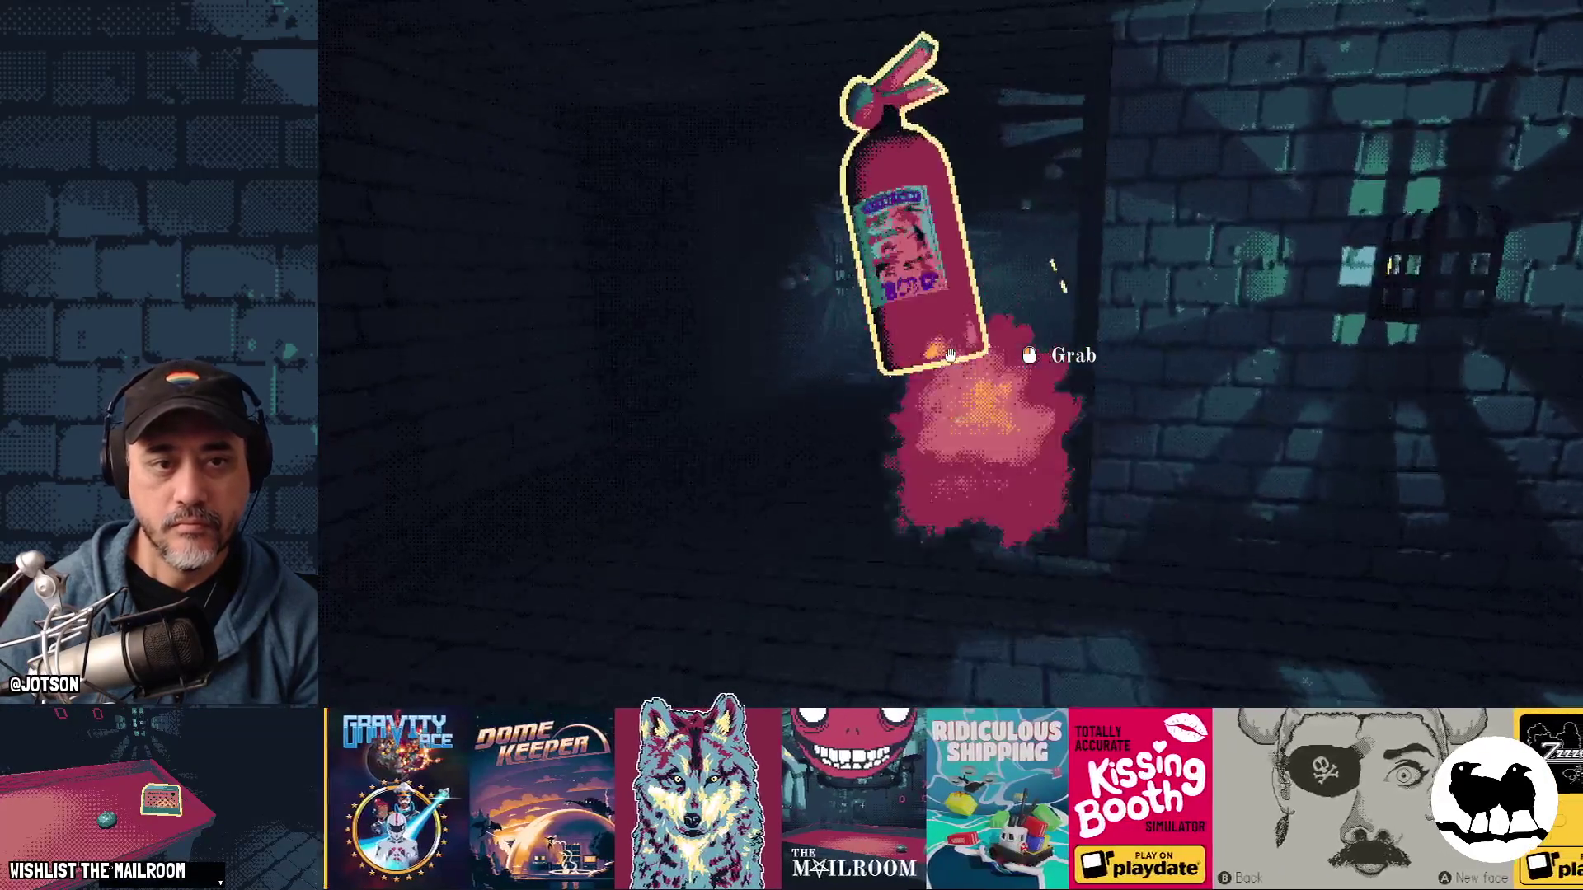
{"action": "left_click", "coordinate": [950, 356]}
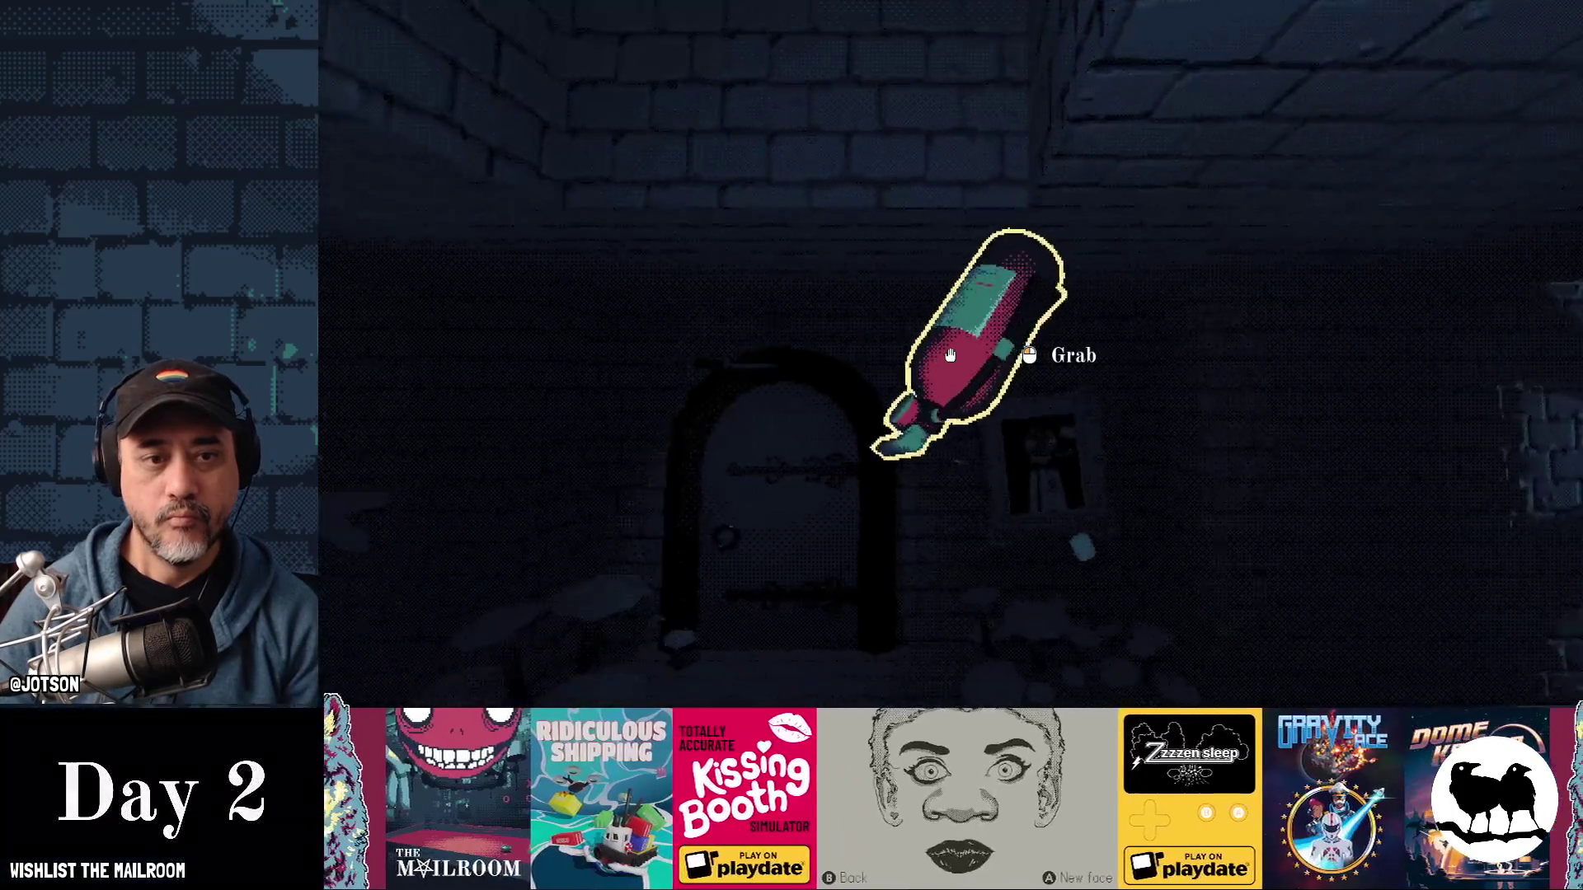
- Run 'event lowgravity' while holding the extinguisher, then stop the game with F8
{"action": "key", "text": "grave"}
{"action": "type", "text": "event lowgravit"}
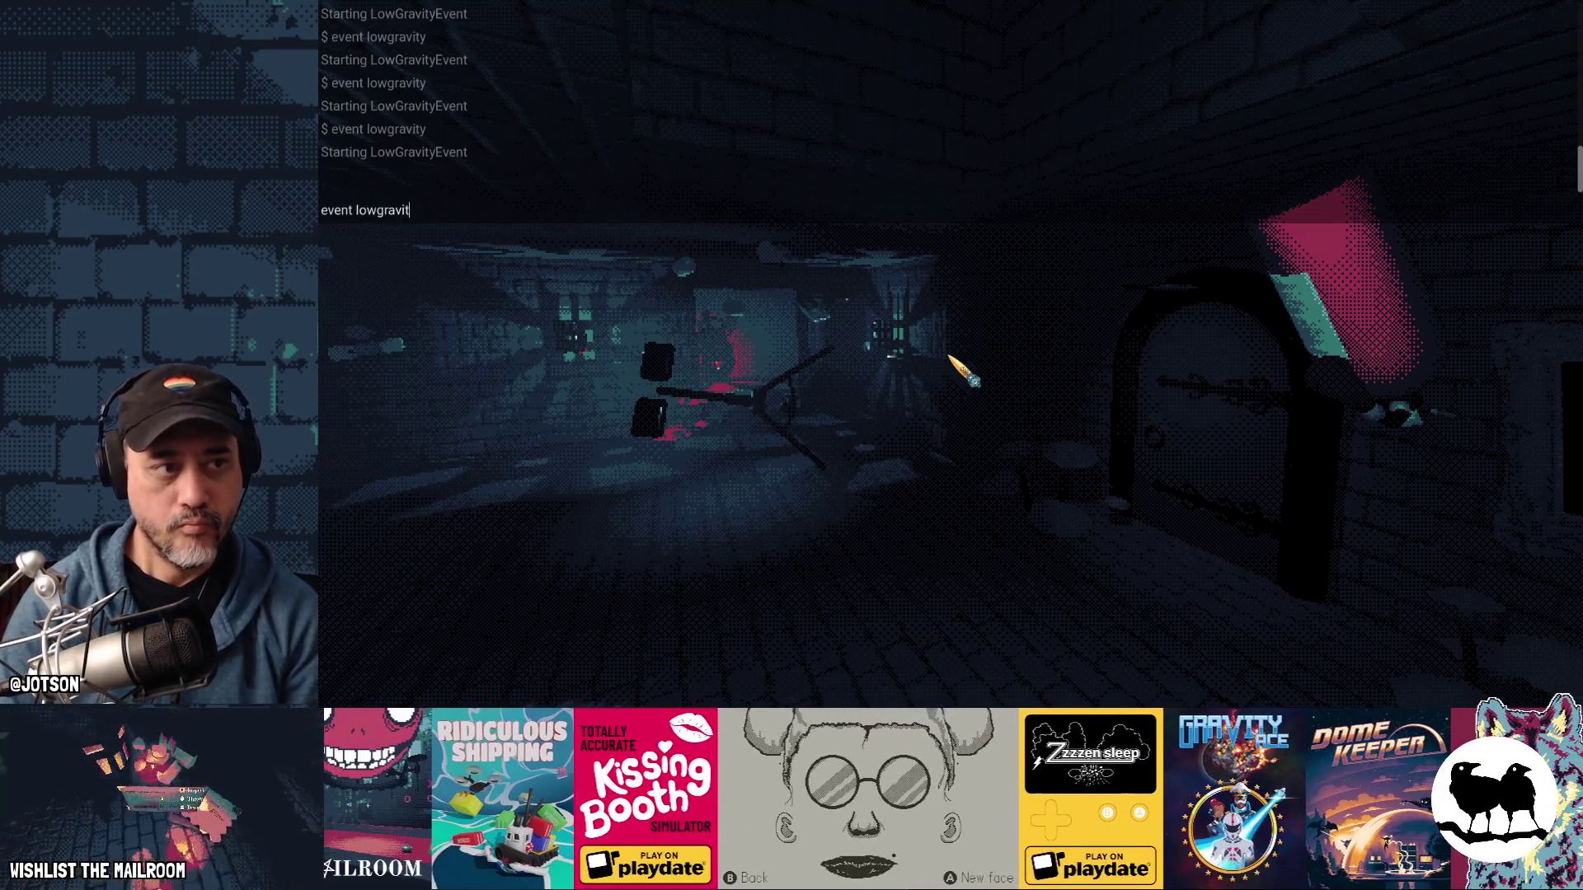
{"action": "type", "text": "y"}
{"action": "key", "text": "Return"}
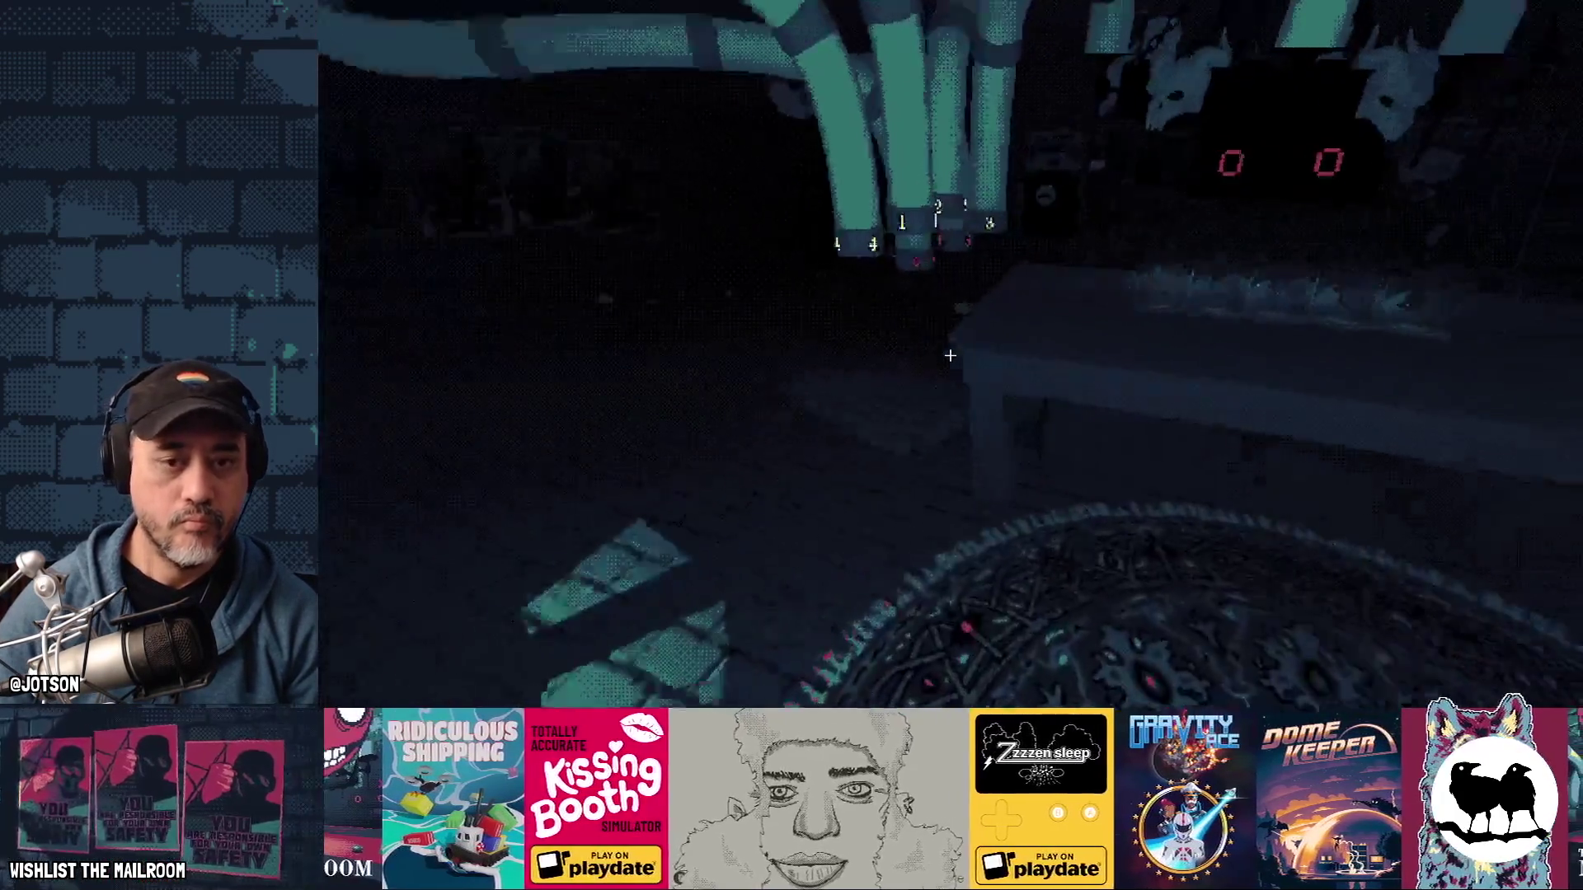
{"action": "key", "text": "F8"}
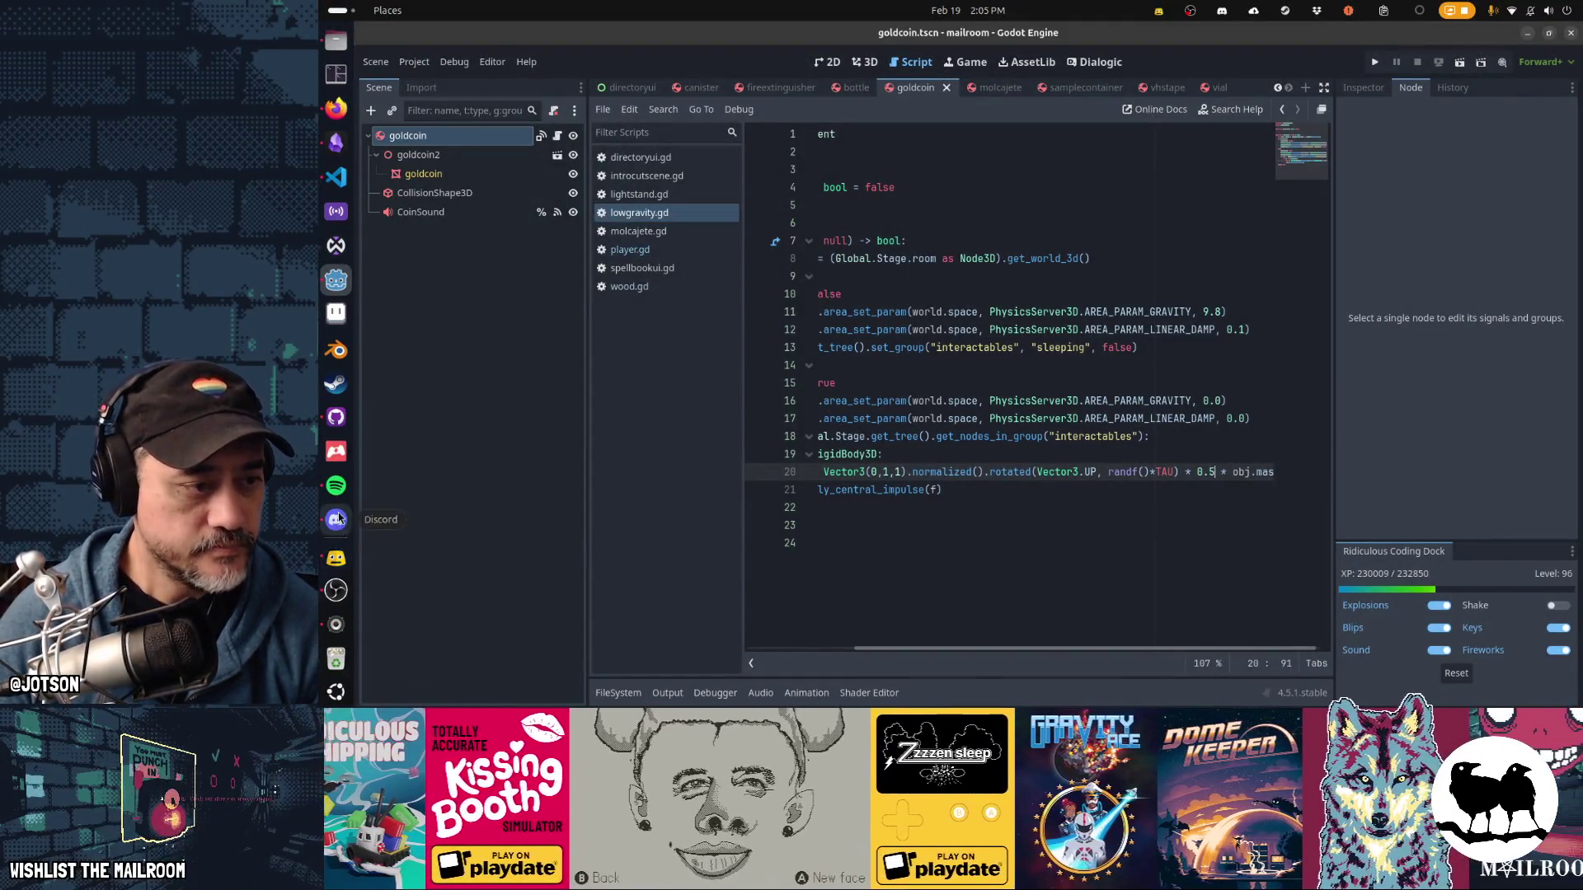
- Review the lowgravity.gd and player.gd diffs and history, leaving only player.gd checked for commit
{"action": "left_click", "coordinate": [336, 418]}
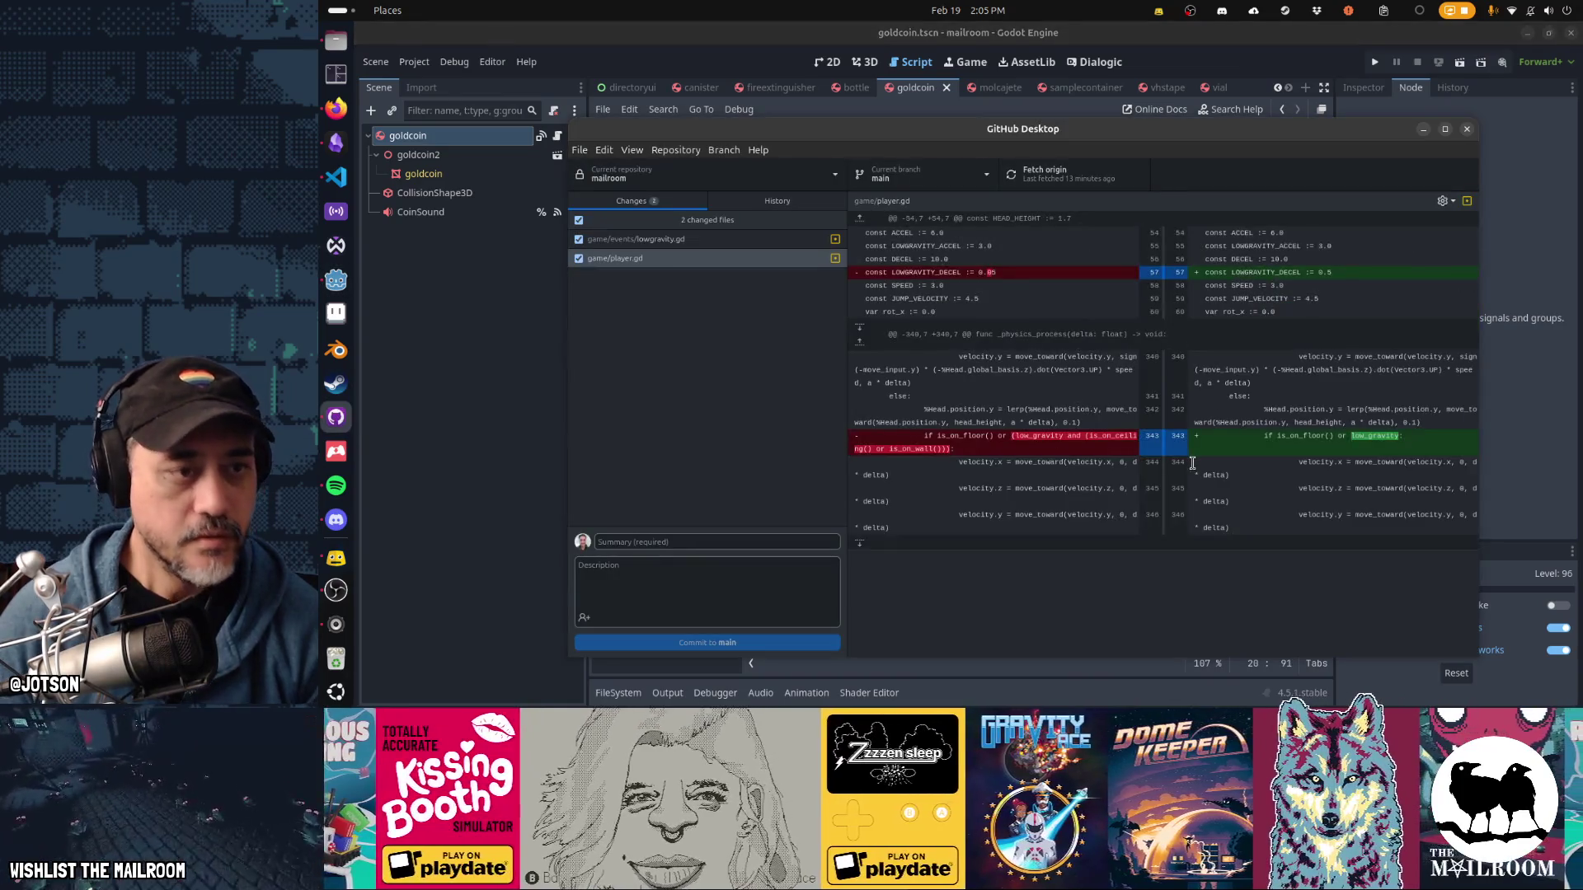
{"action": "left_click", "coordinate": [733, 242]}
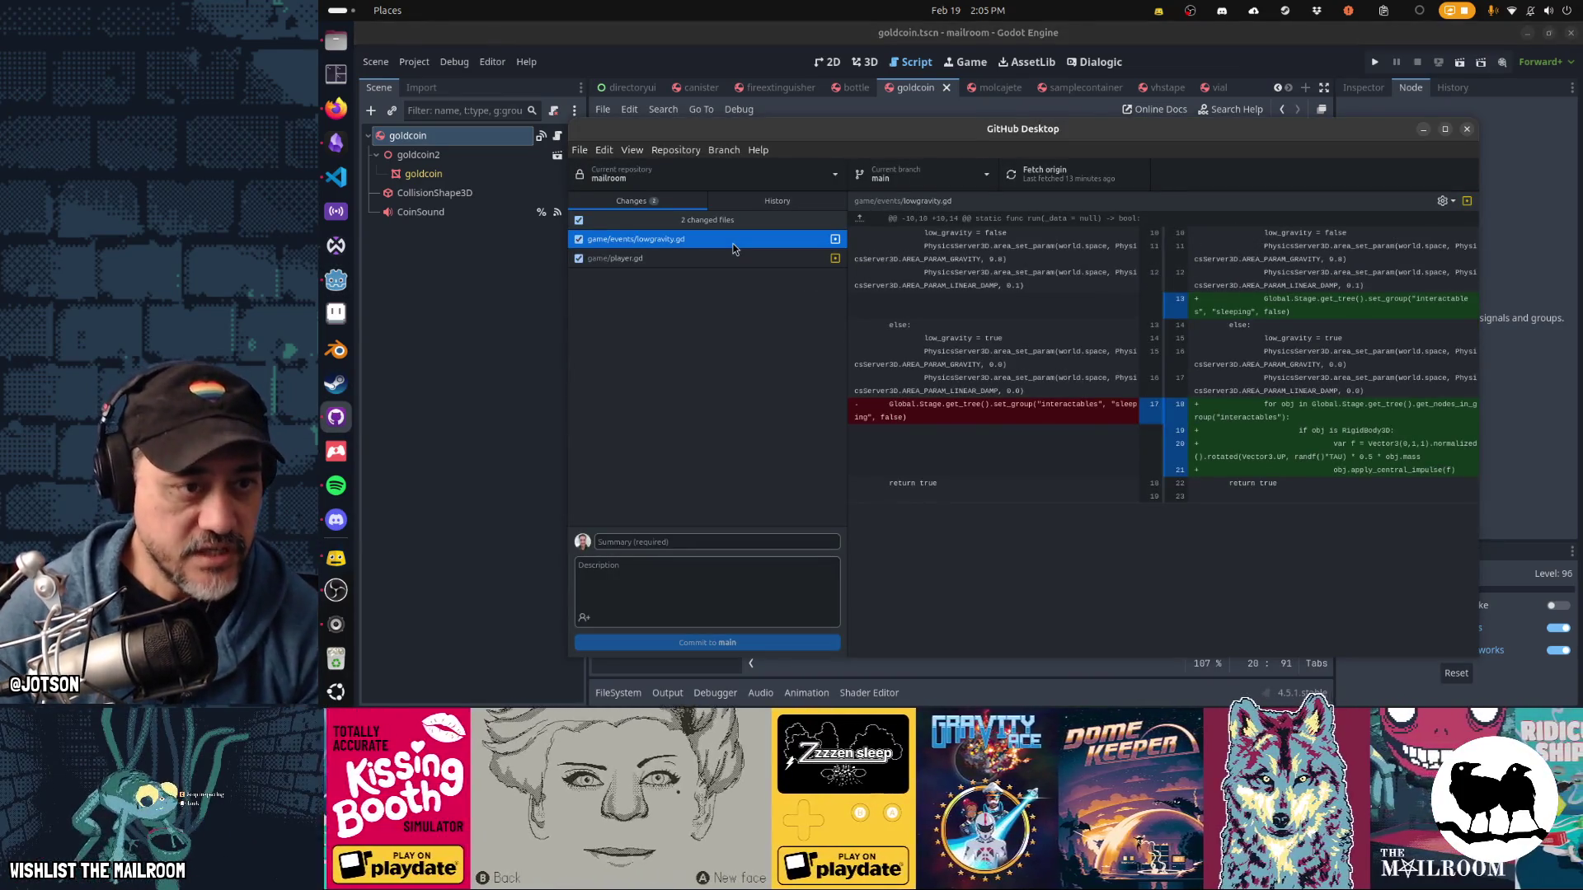
{"action": "left_click", "coordinate": [791, 203]}
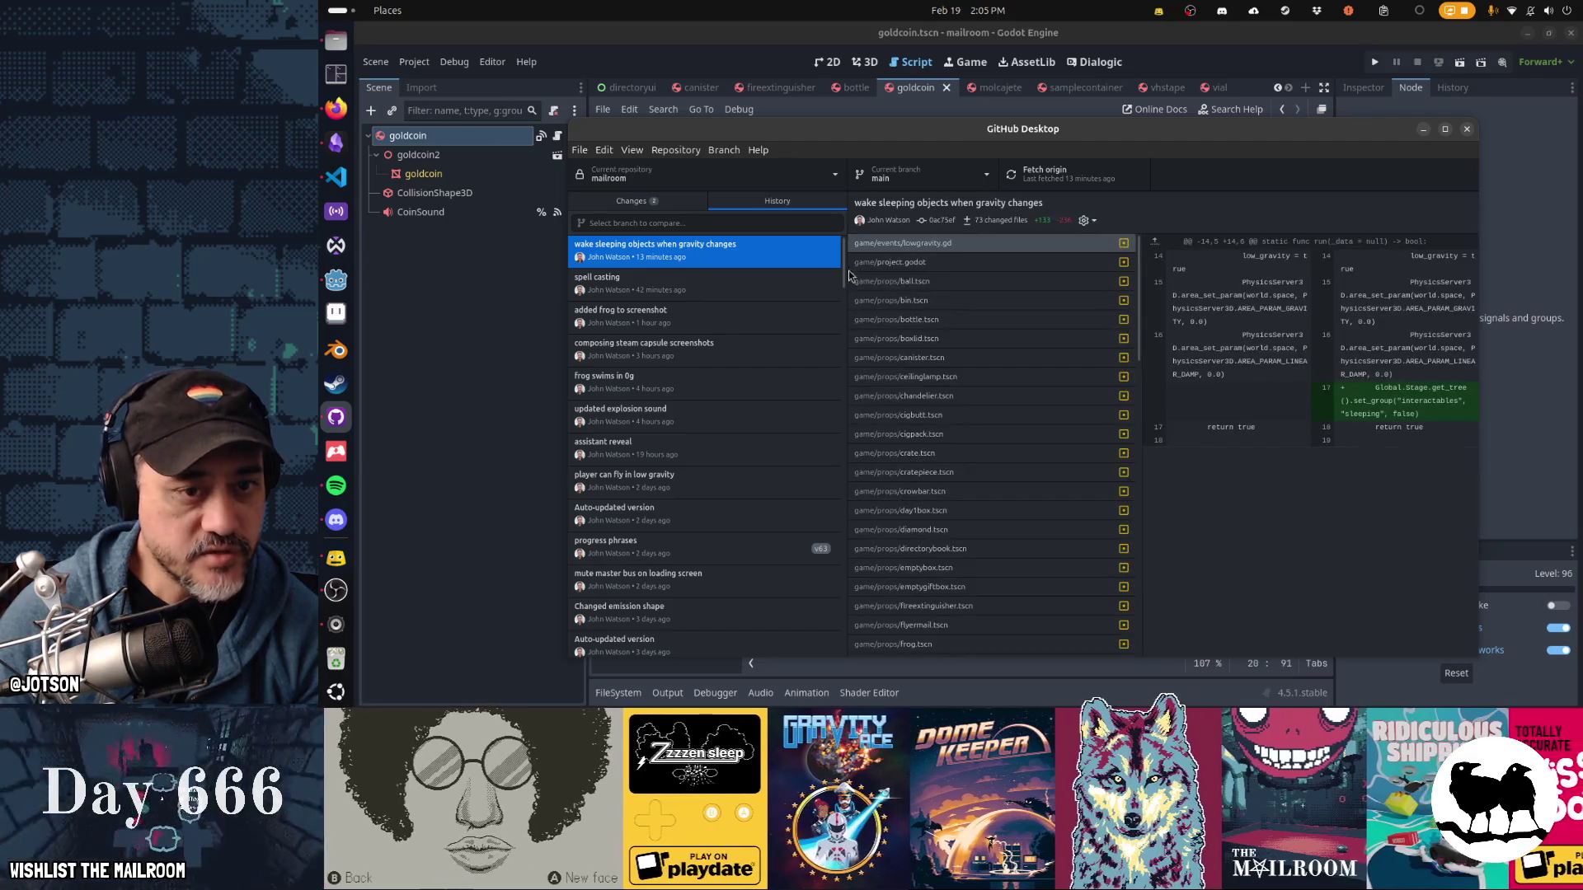
{"action": "left_click", "coordinate": [672, 206]}
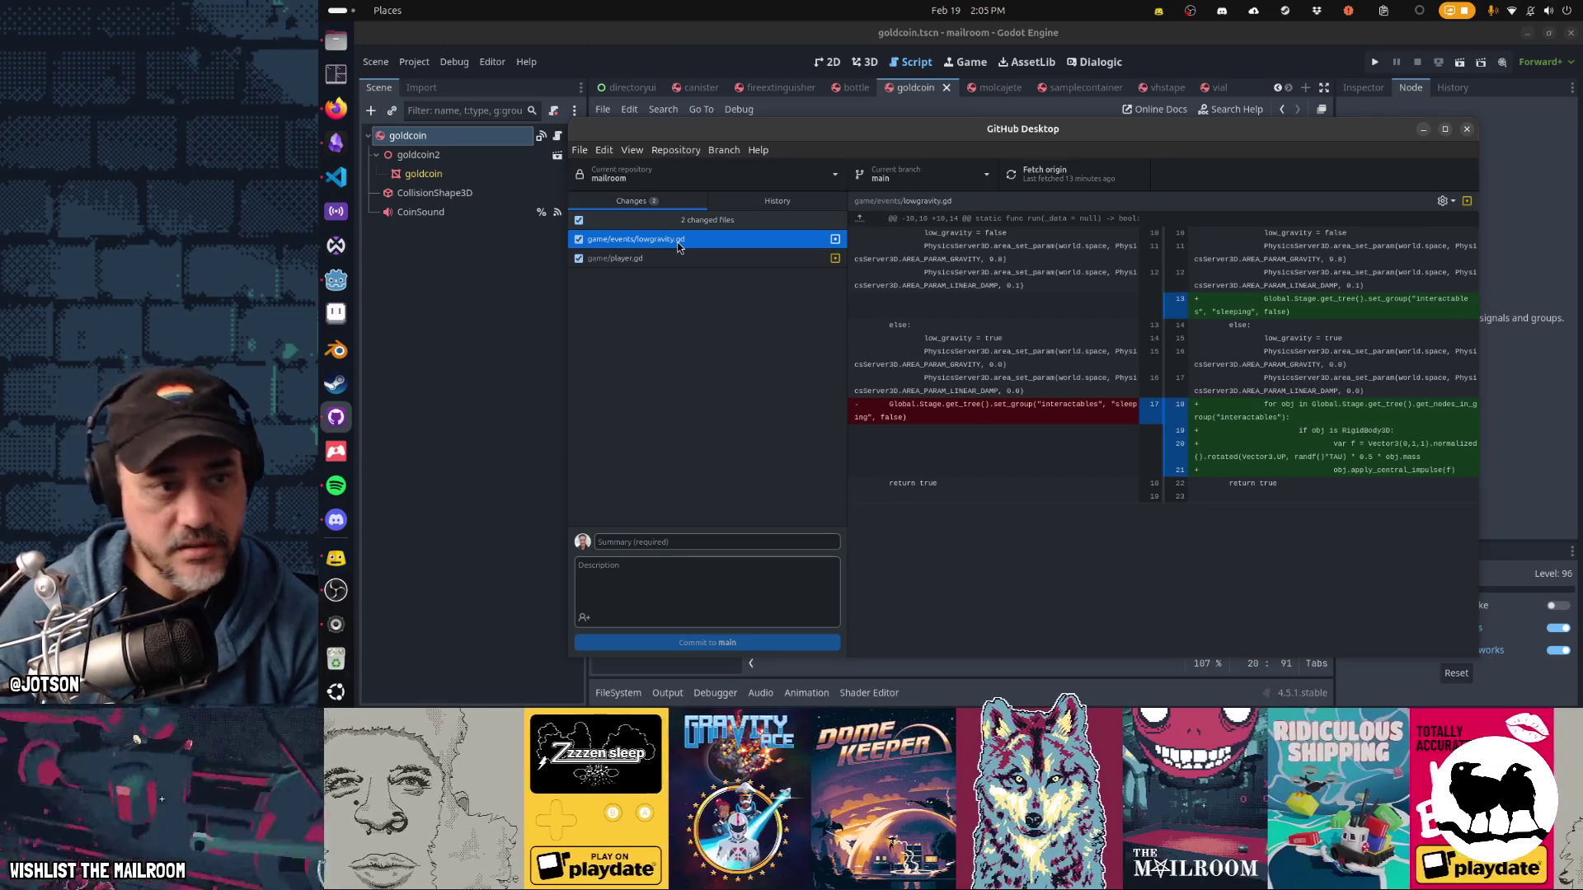
{"action": "left_click", "coordinate": [672, 265]}
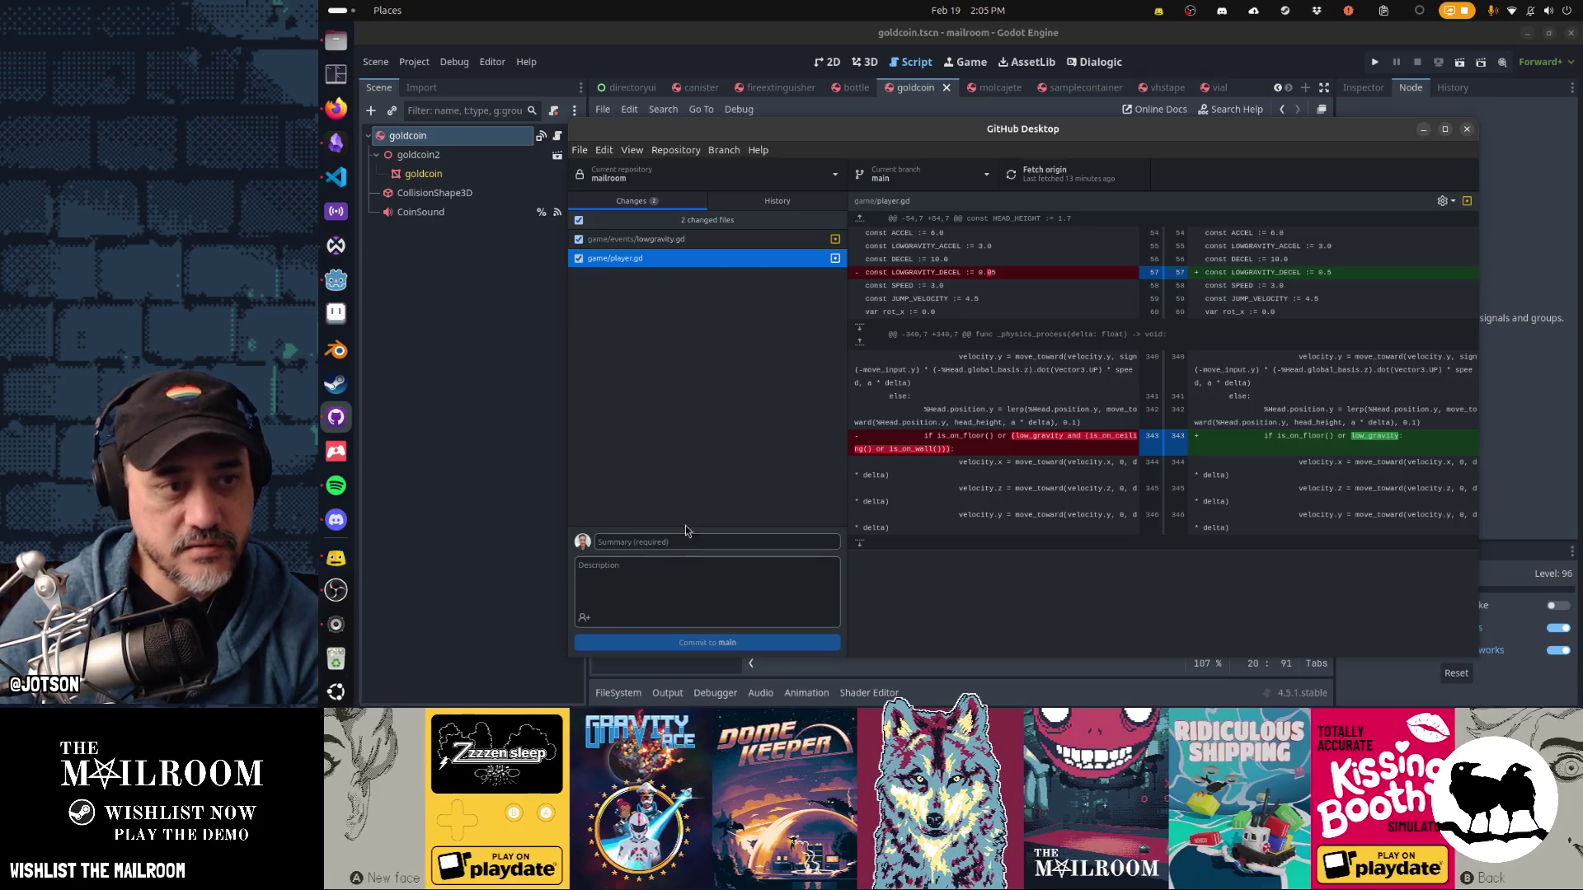
{"action": "left_click", "coordinate": [579, 239]}
{"action": "left_click", "coordinate": [712, 544]}
{"action": "type", "text": "add more air friction to player in low gravity"}
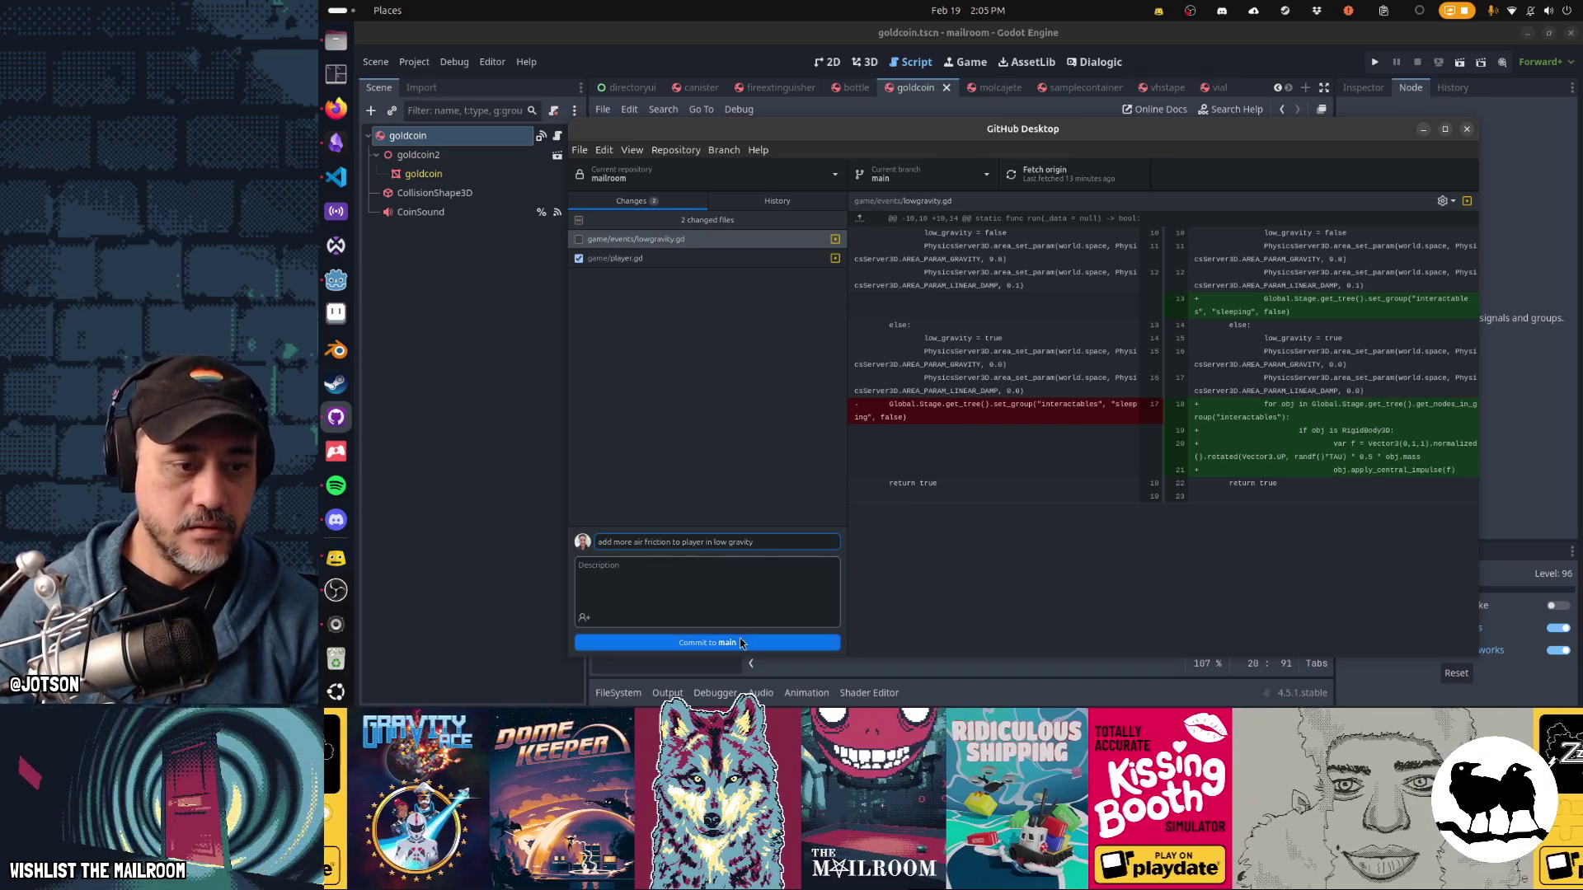
- Commit player.gd, then commit lowgravity.gd as 'hit all interactables when gravity turns off'
{"action": "left_click", "coordinate": [741, 643]}
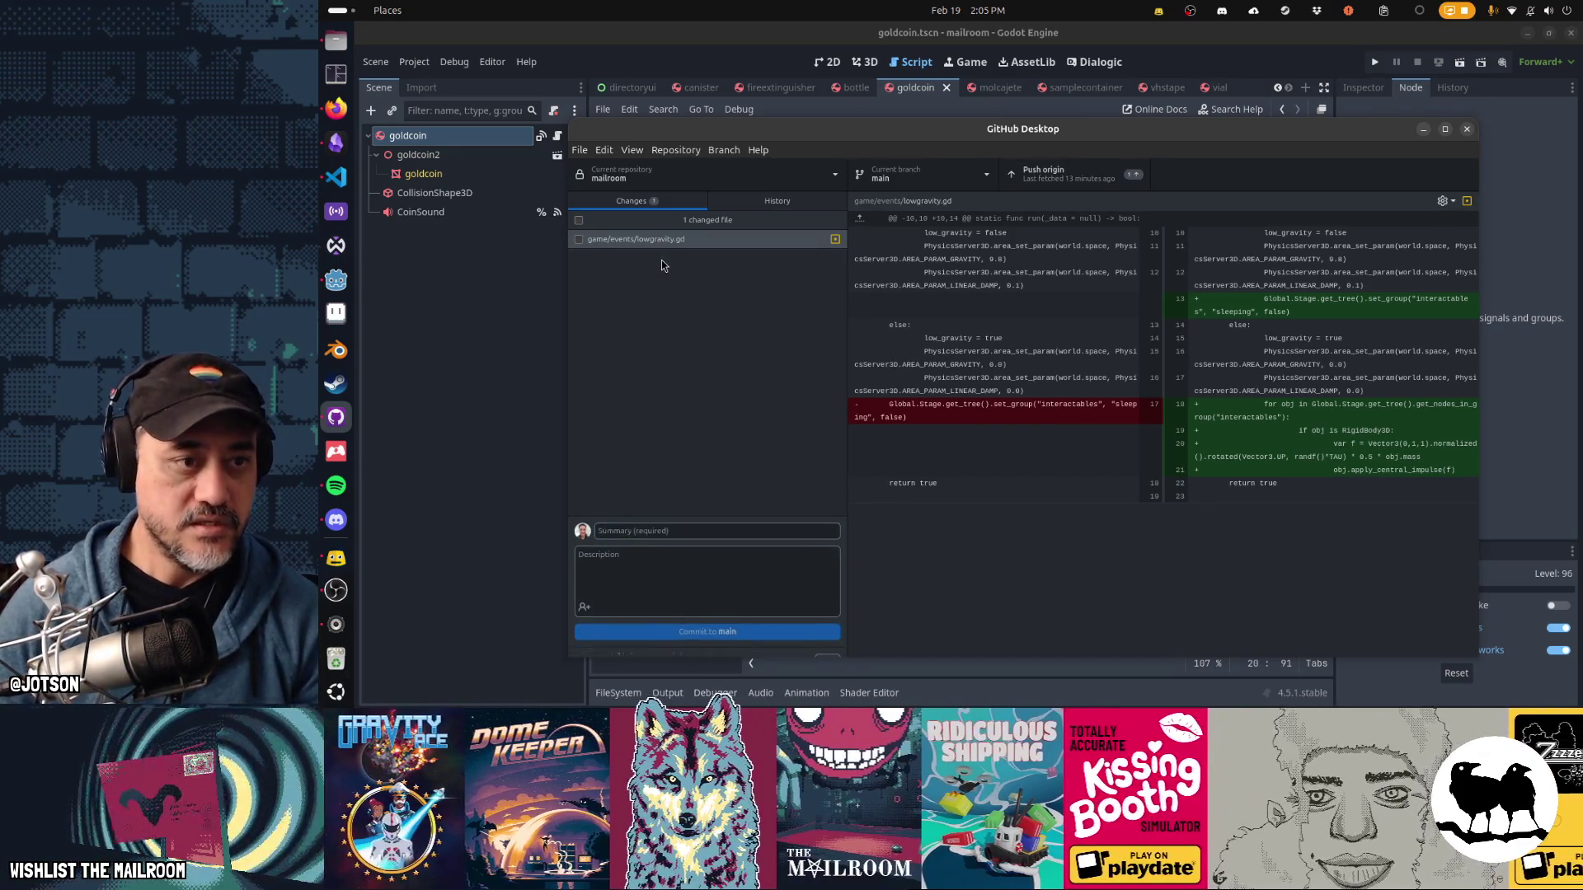
{"action": "left_click", "coordinate": [579, 239]}
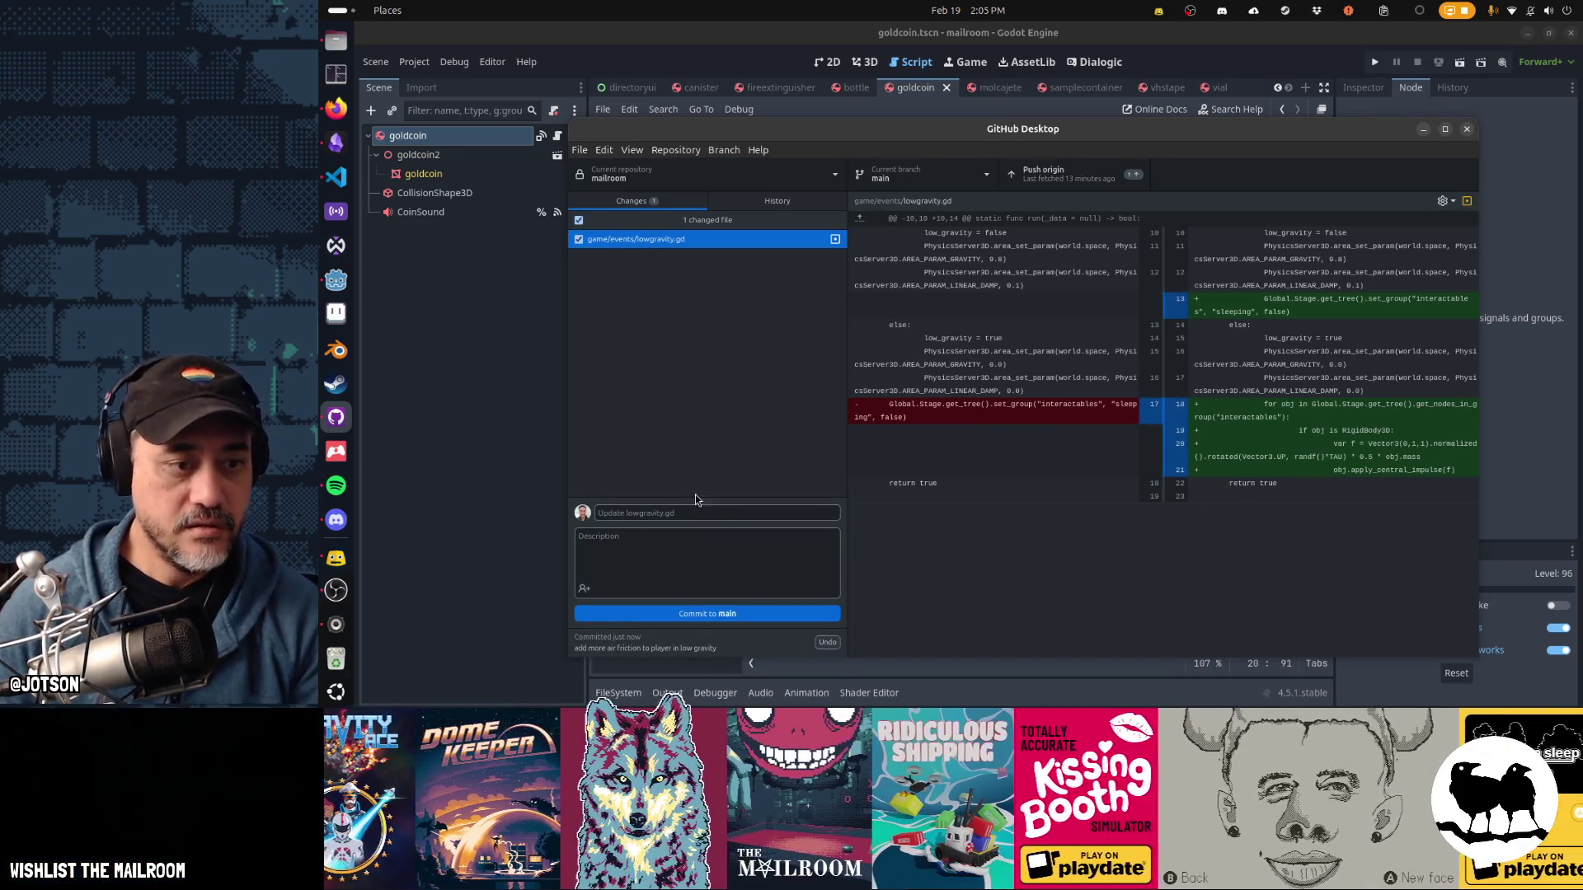
{"action": "left_click", "coordinate": [723, 513]}
{"action": "type", "text": "hit all interactables when gravity turns off"}
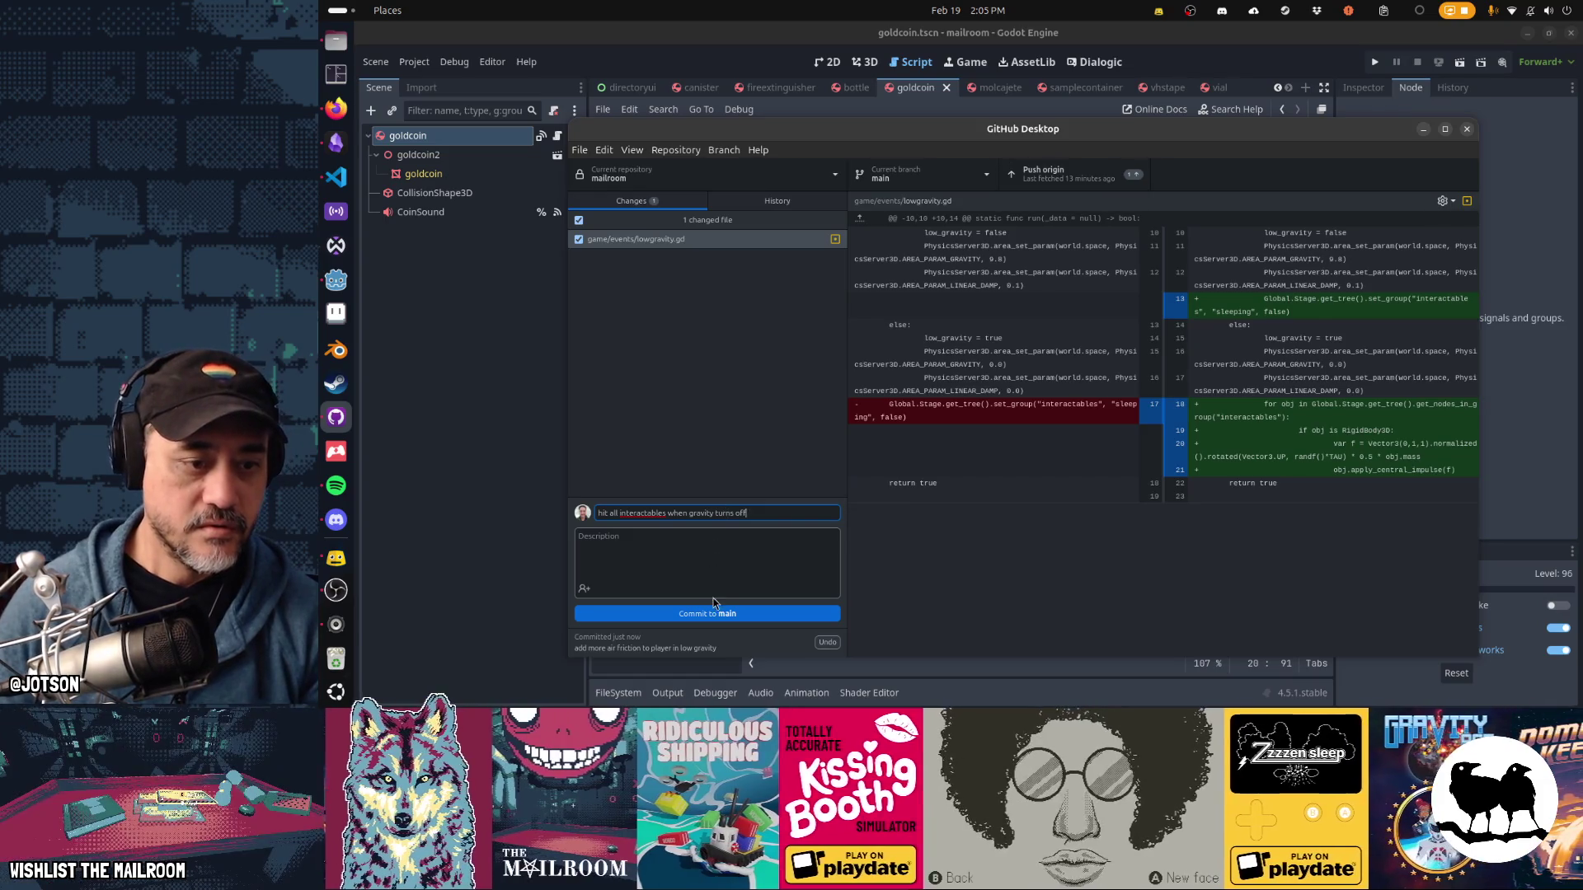
{"action": "left_click", "coordinate": [713, 613]}
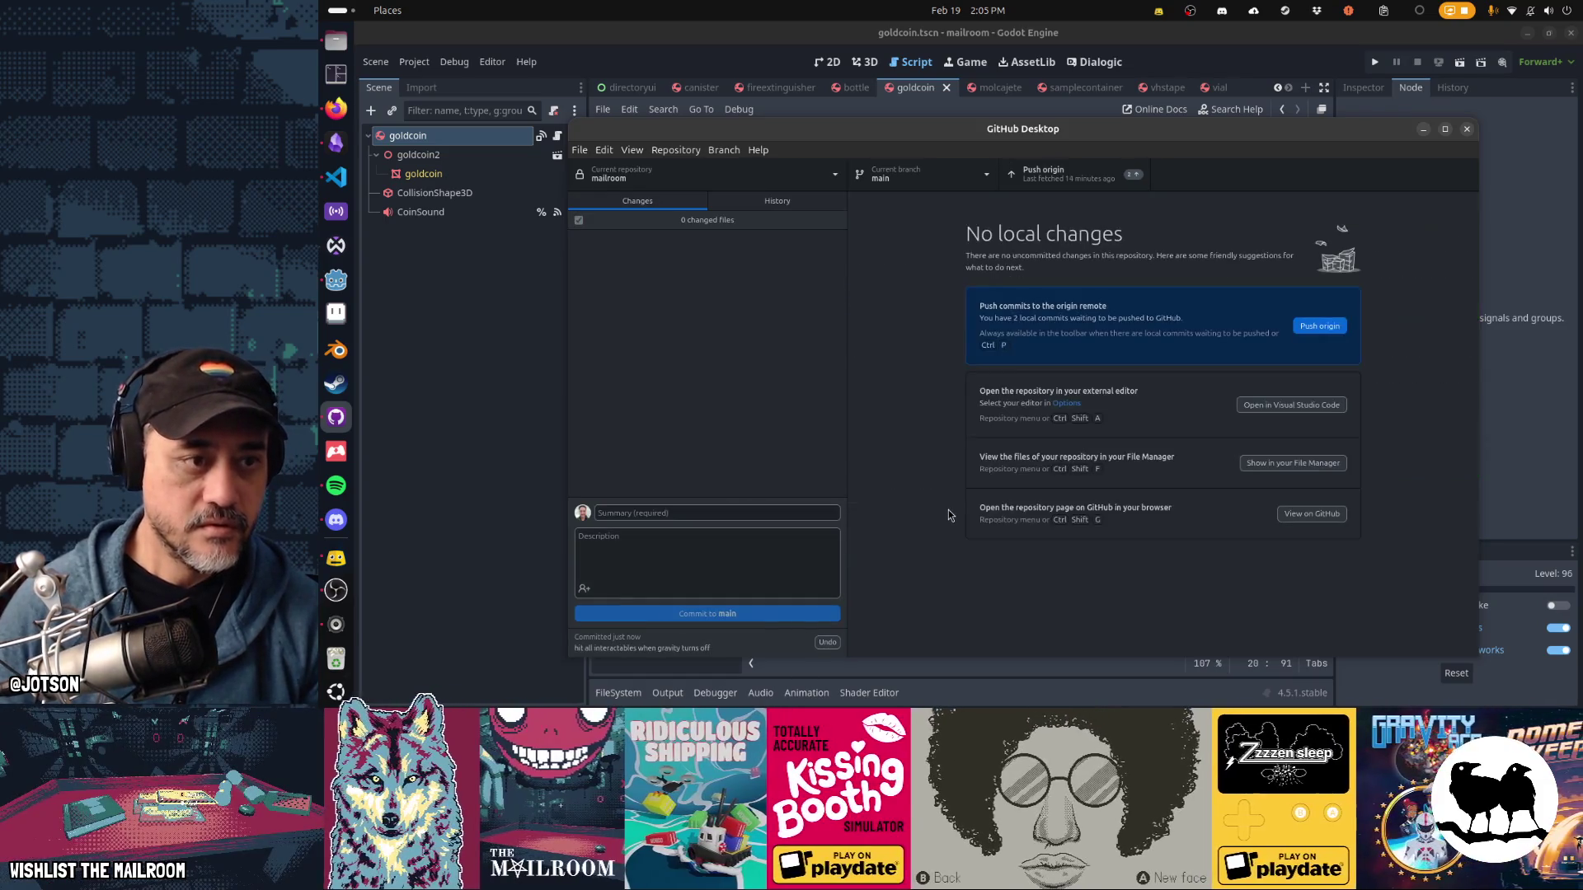
- Push both local commits on main to origin
{"action": "left_click", "coordinate": [1117, 184]}
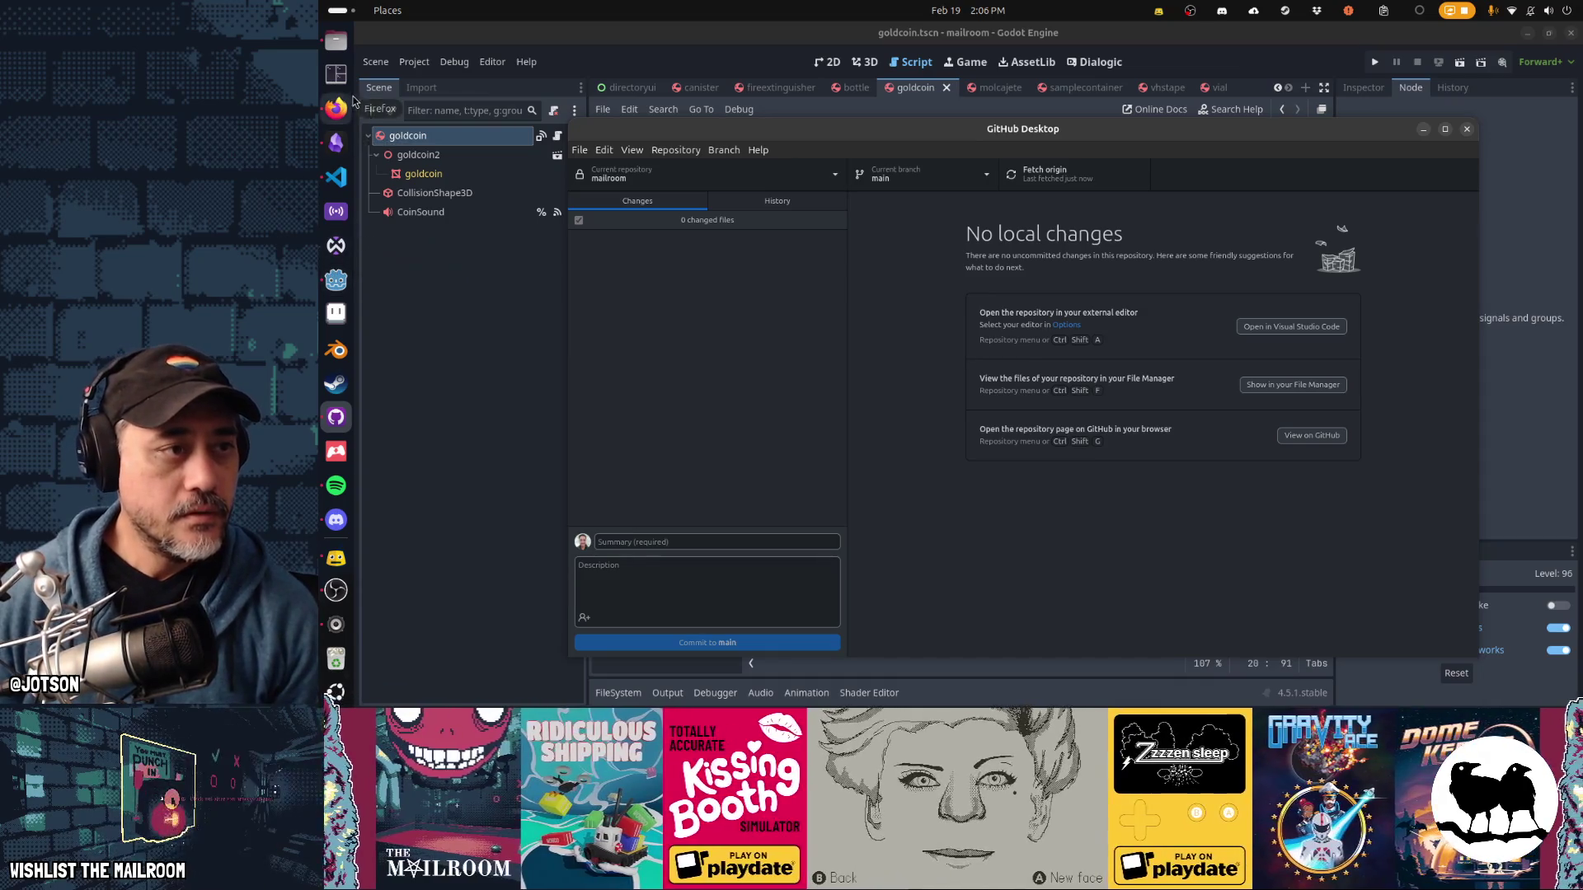
{"action": "left_click", "coordinate": [335, 558]}
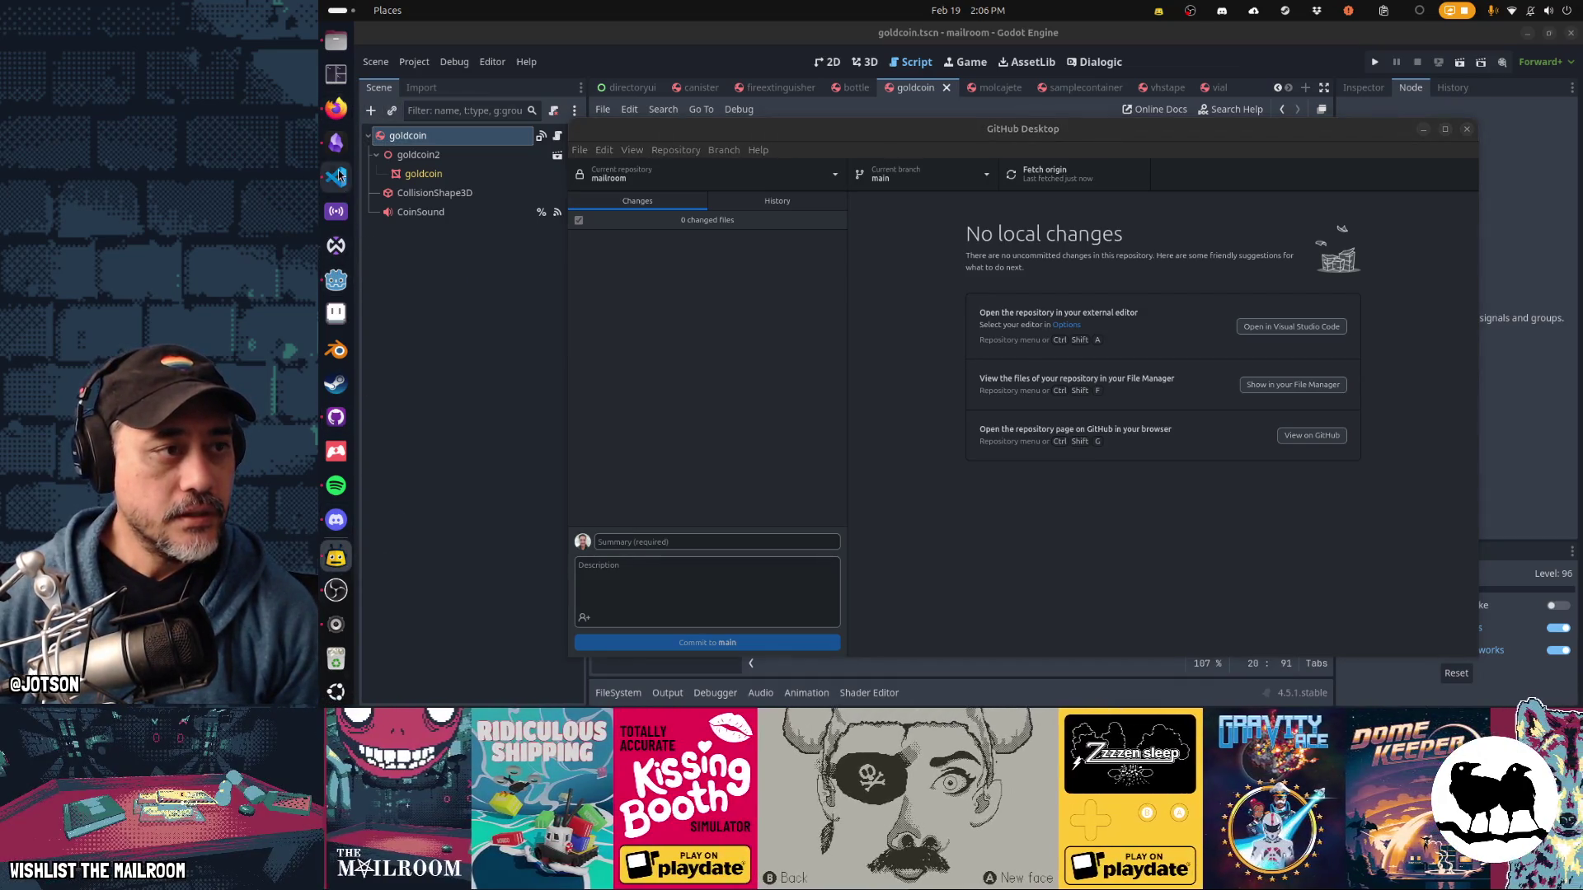
{"action": "left_click", "coordinate": [336, 115]}
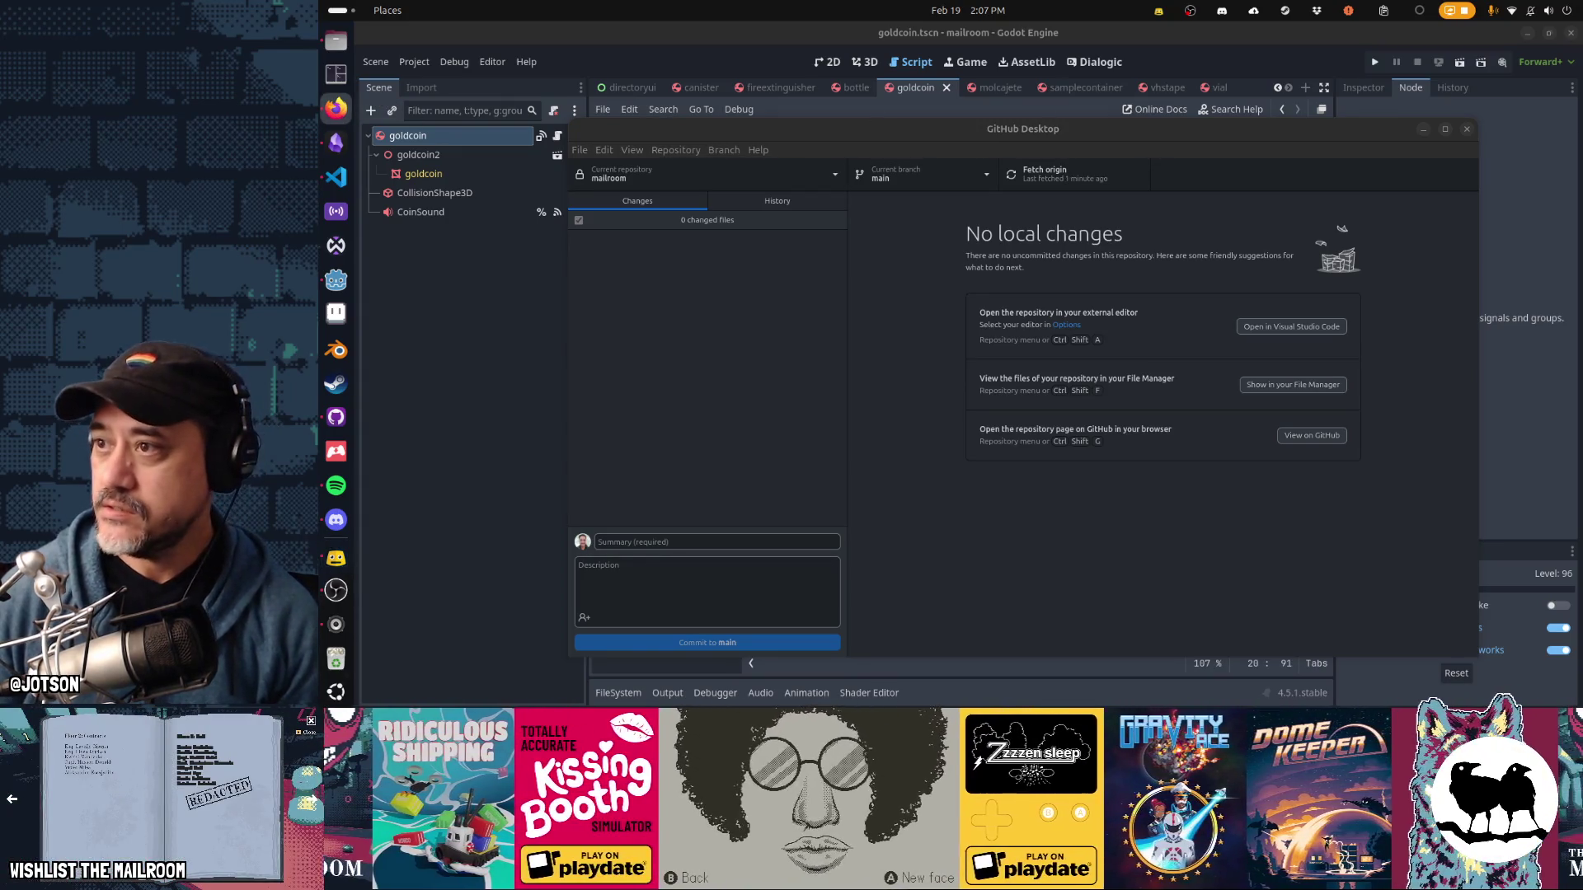